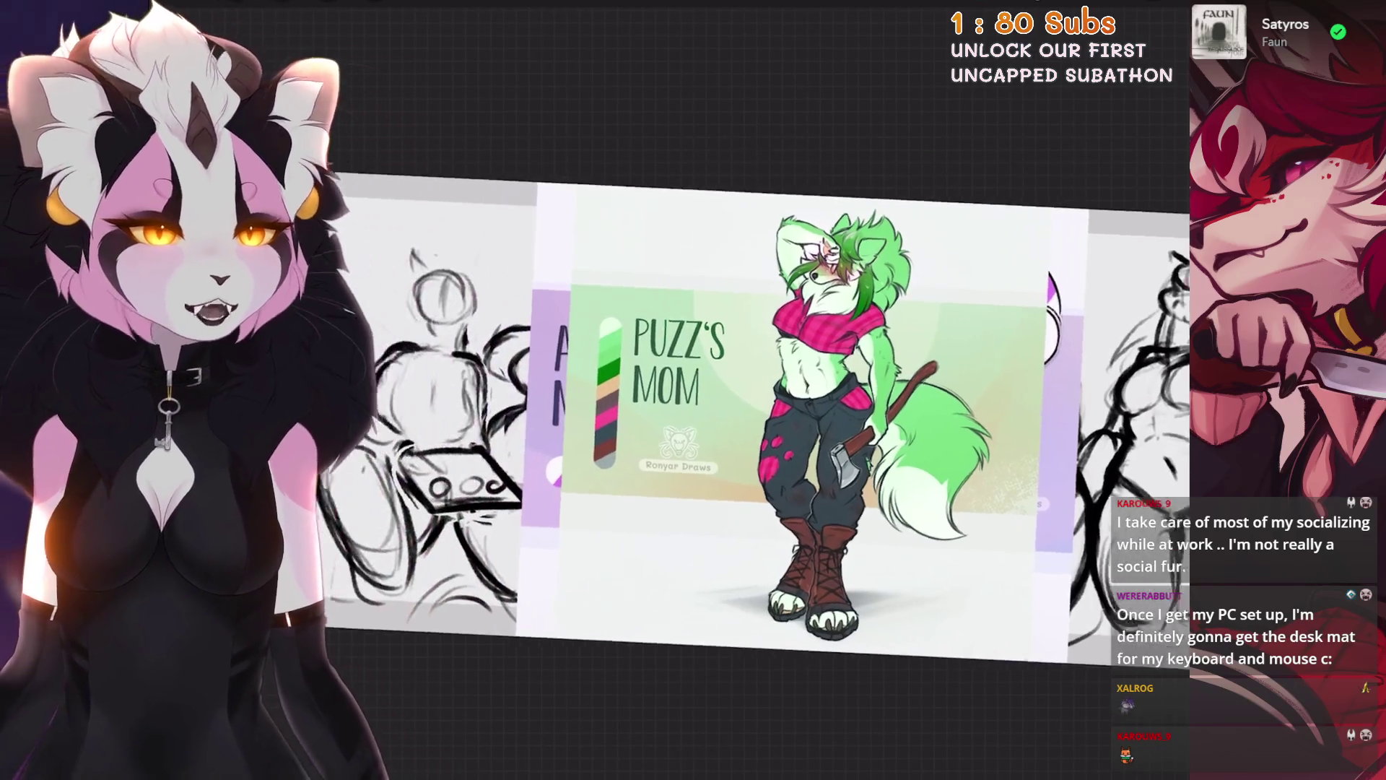
Step: Turn off visibility for the Inserted Image reference layers and Layer 7 in the layer list
key(l)
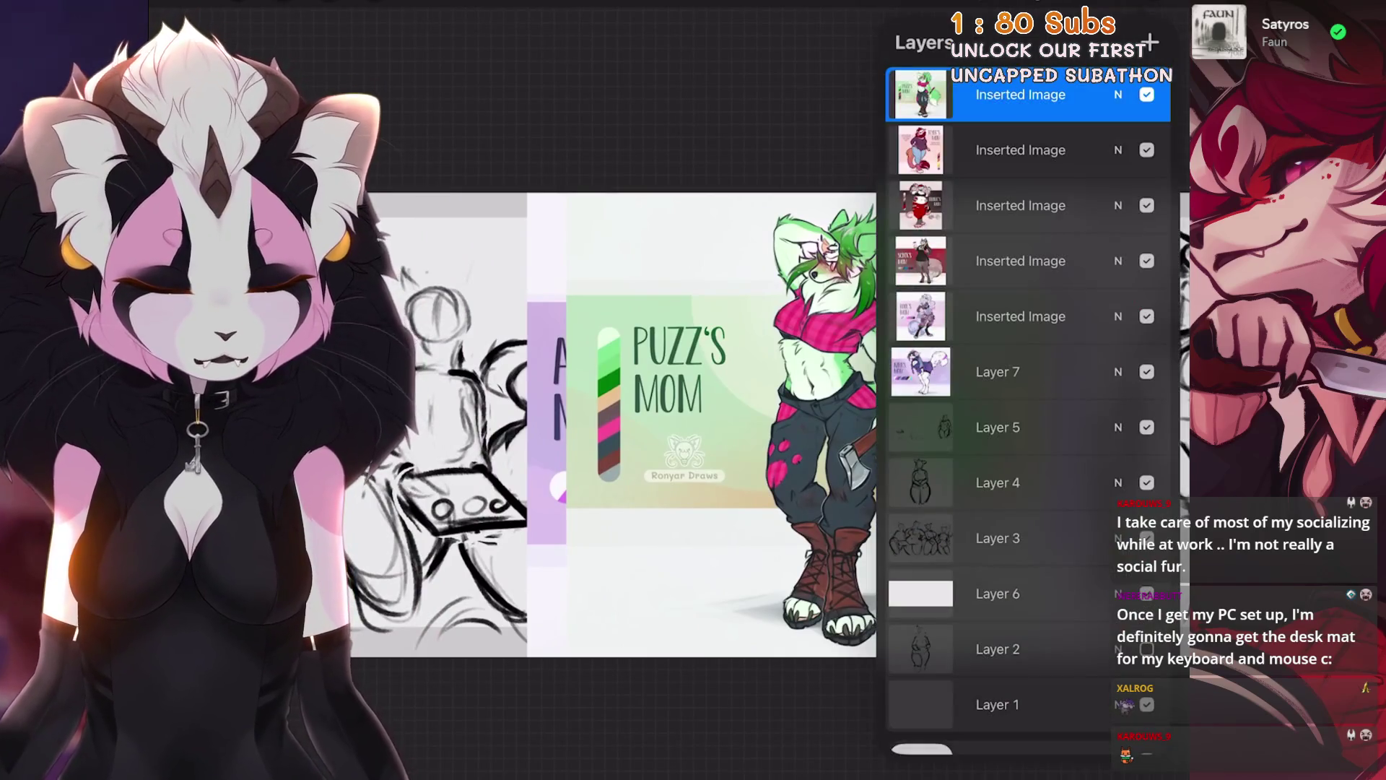
click(1147, 94)
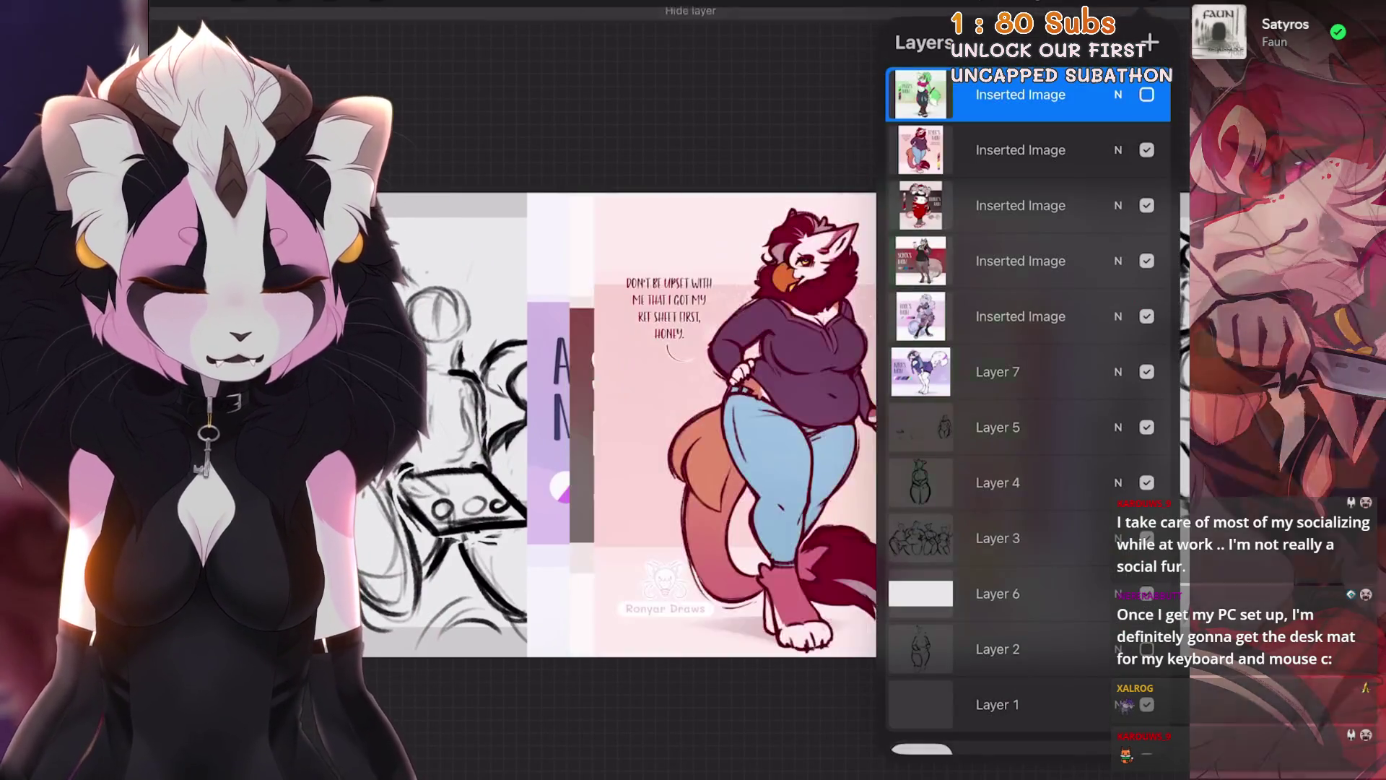
click(1147, 150)
click(1147, 205)
click(1147, 316)
click(1146, 371)
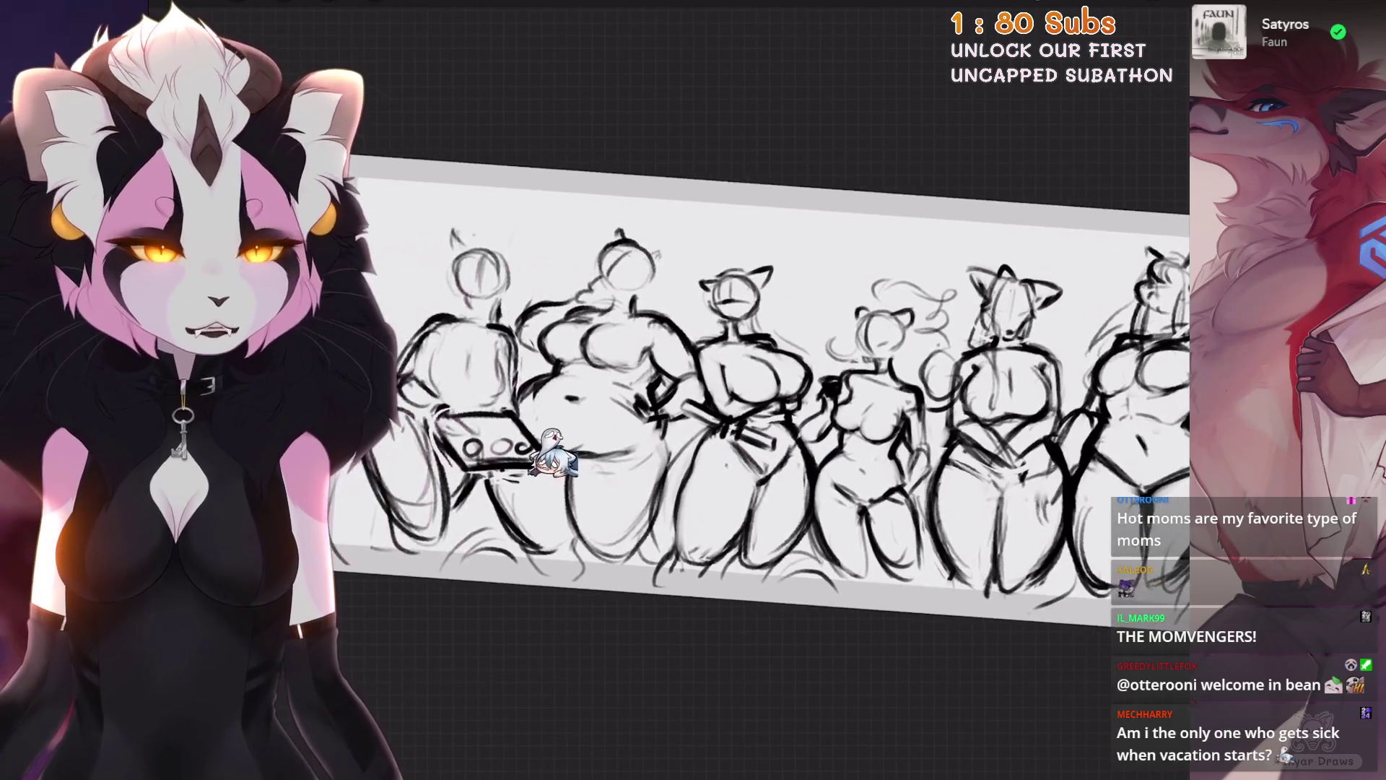
scroll(765, 400, down, 2)
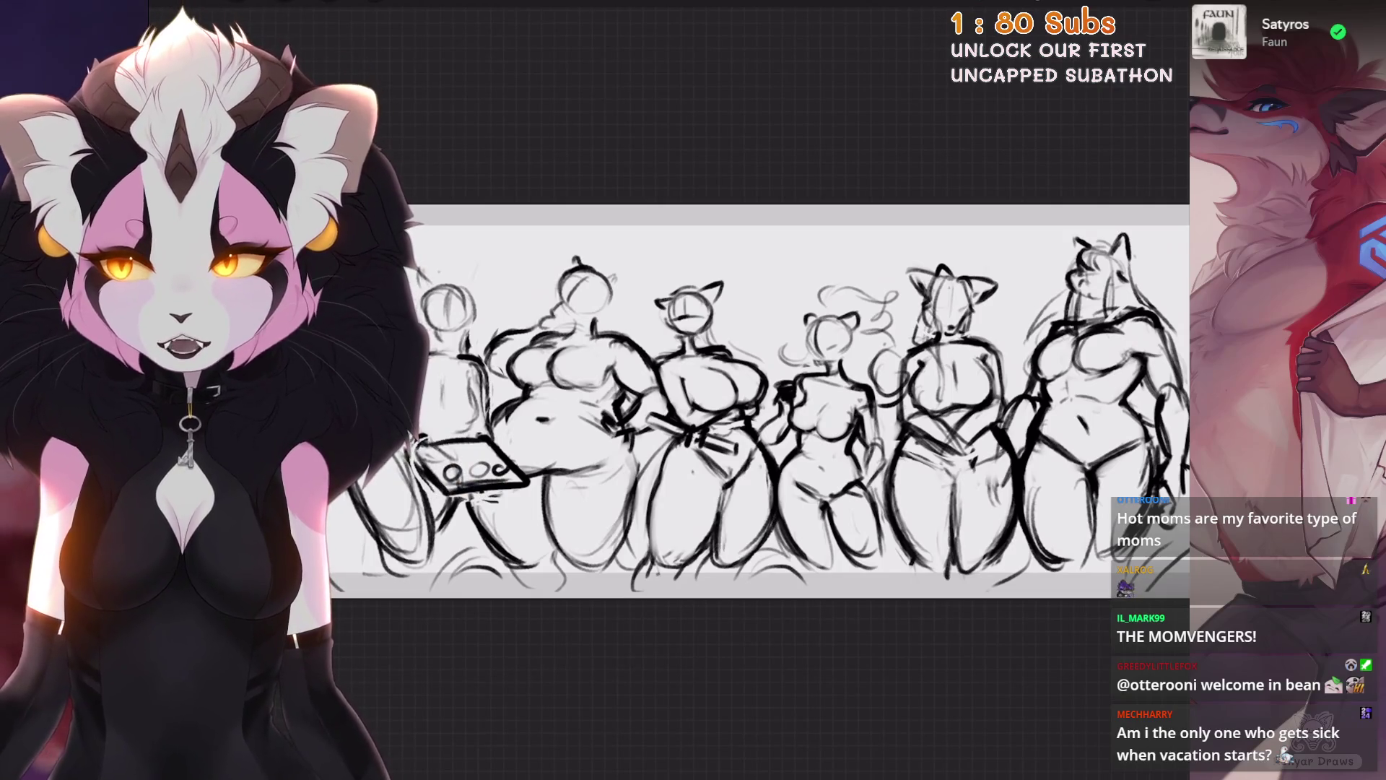
scroll(766, 434, down, 2)
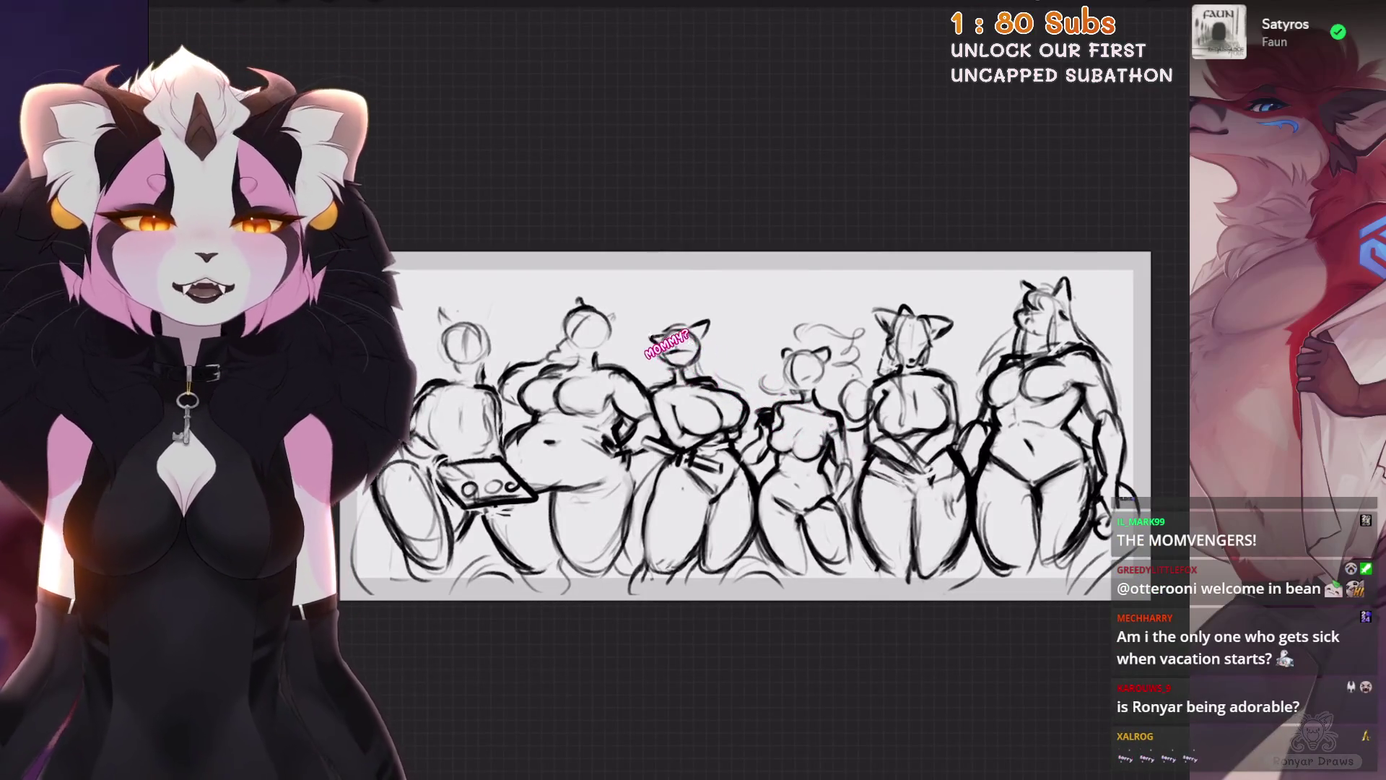
scroll(932, 592, up, 1)
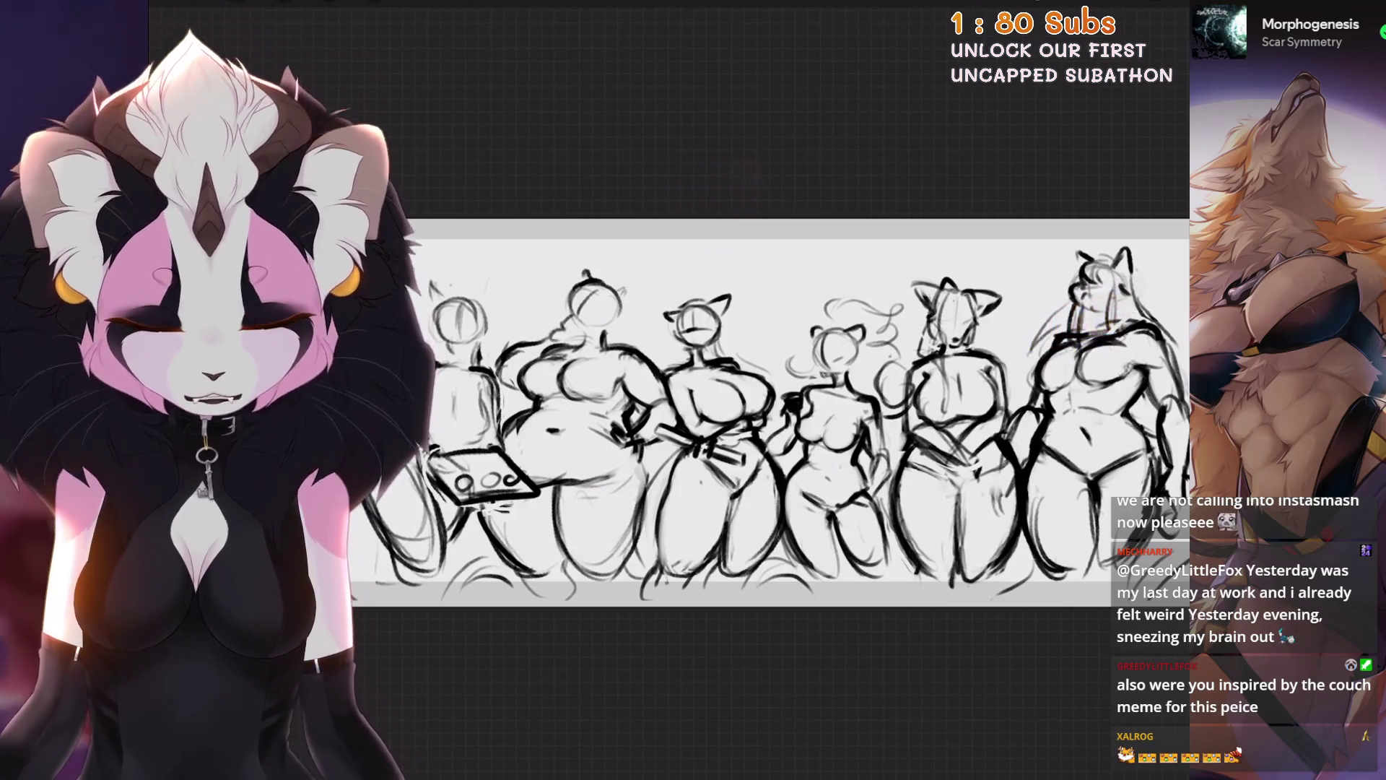
key(ctrl+minus)
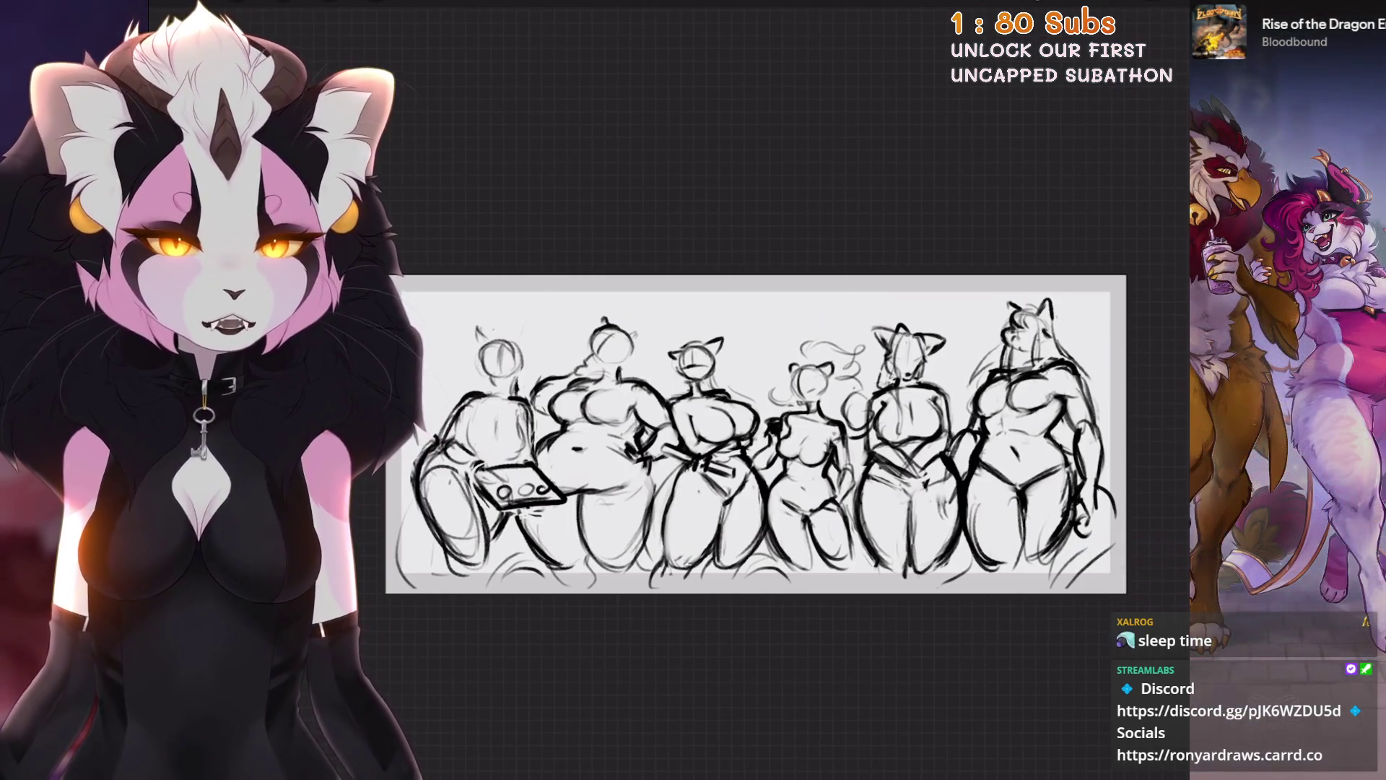
Step: Make Layer 5 the active drawing layer
scroll(758, 433, up, 1)
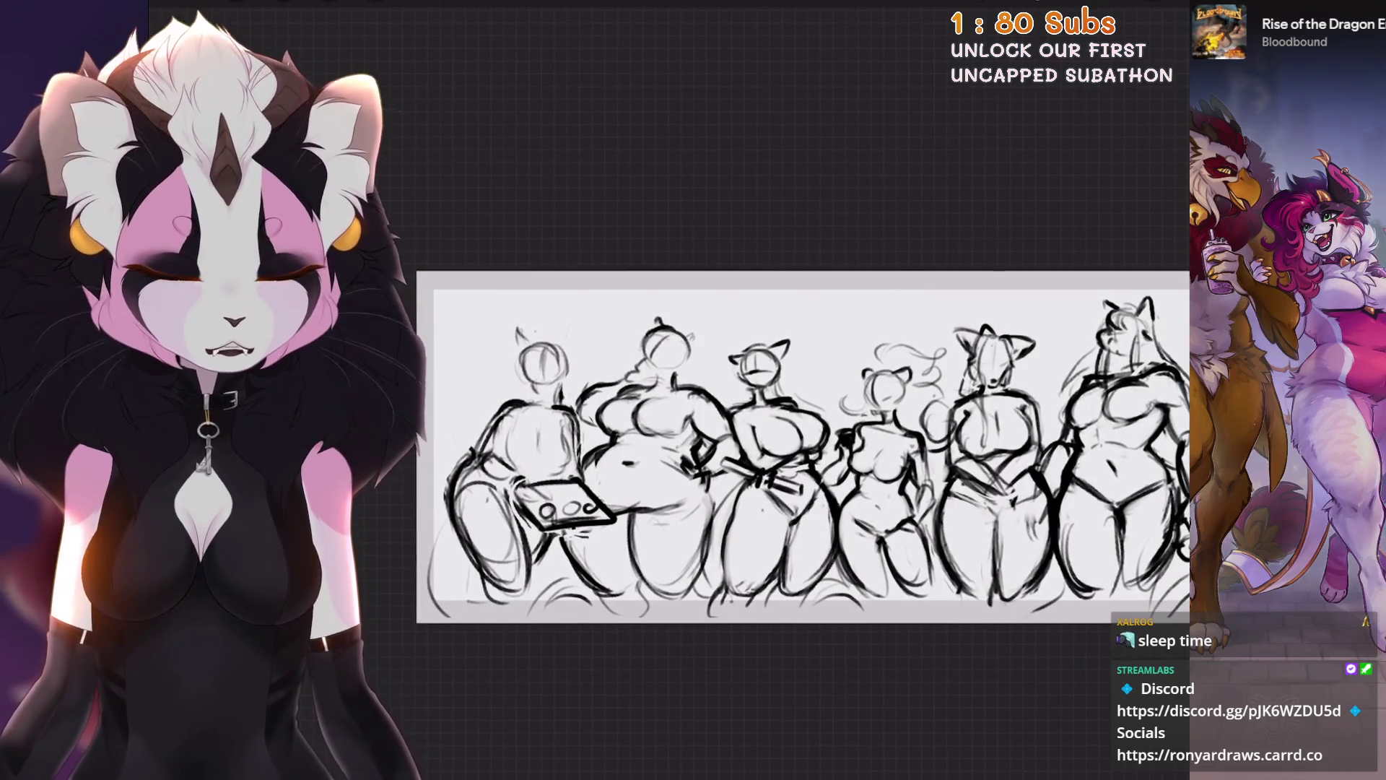
scroll(801, 448, up, 2)
key(l)
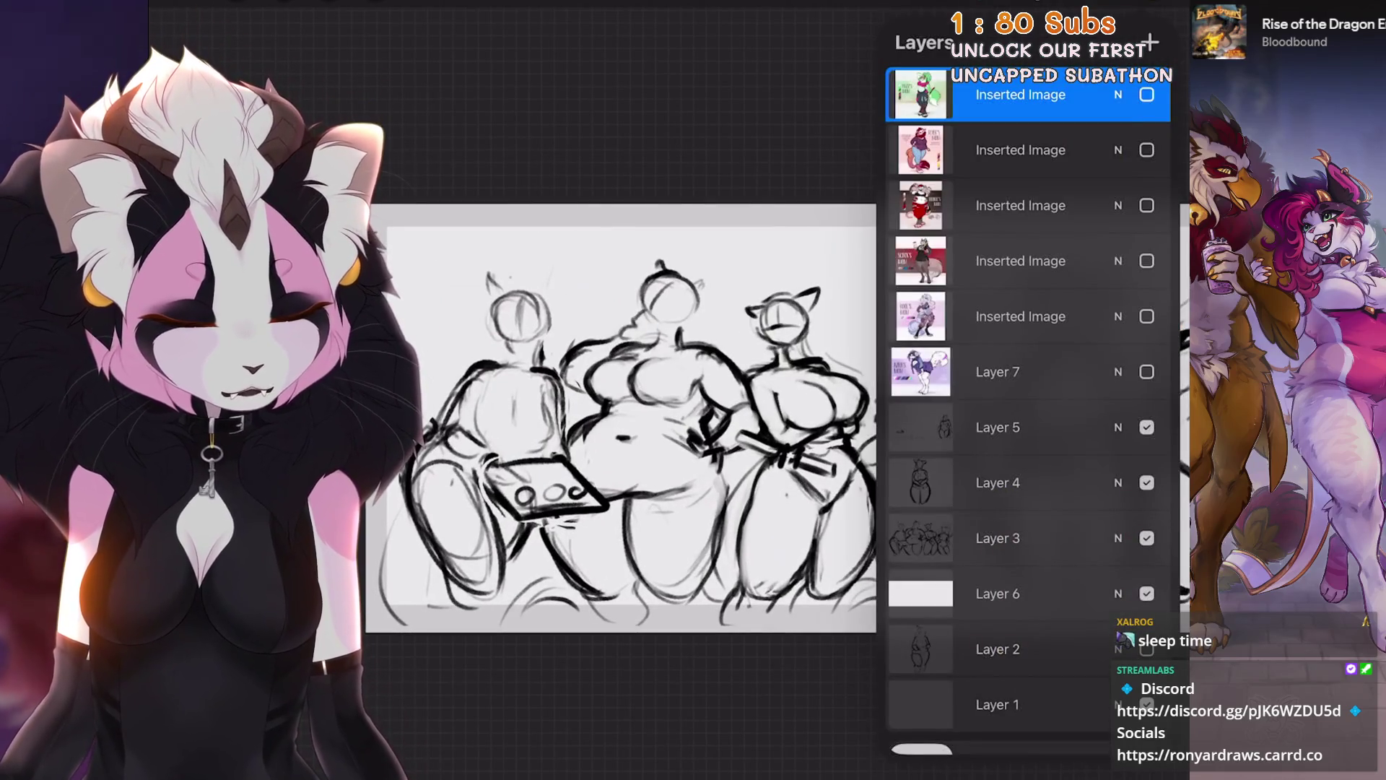
click(1011, 427)
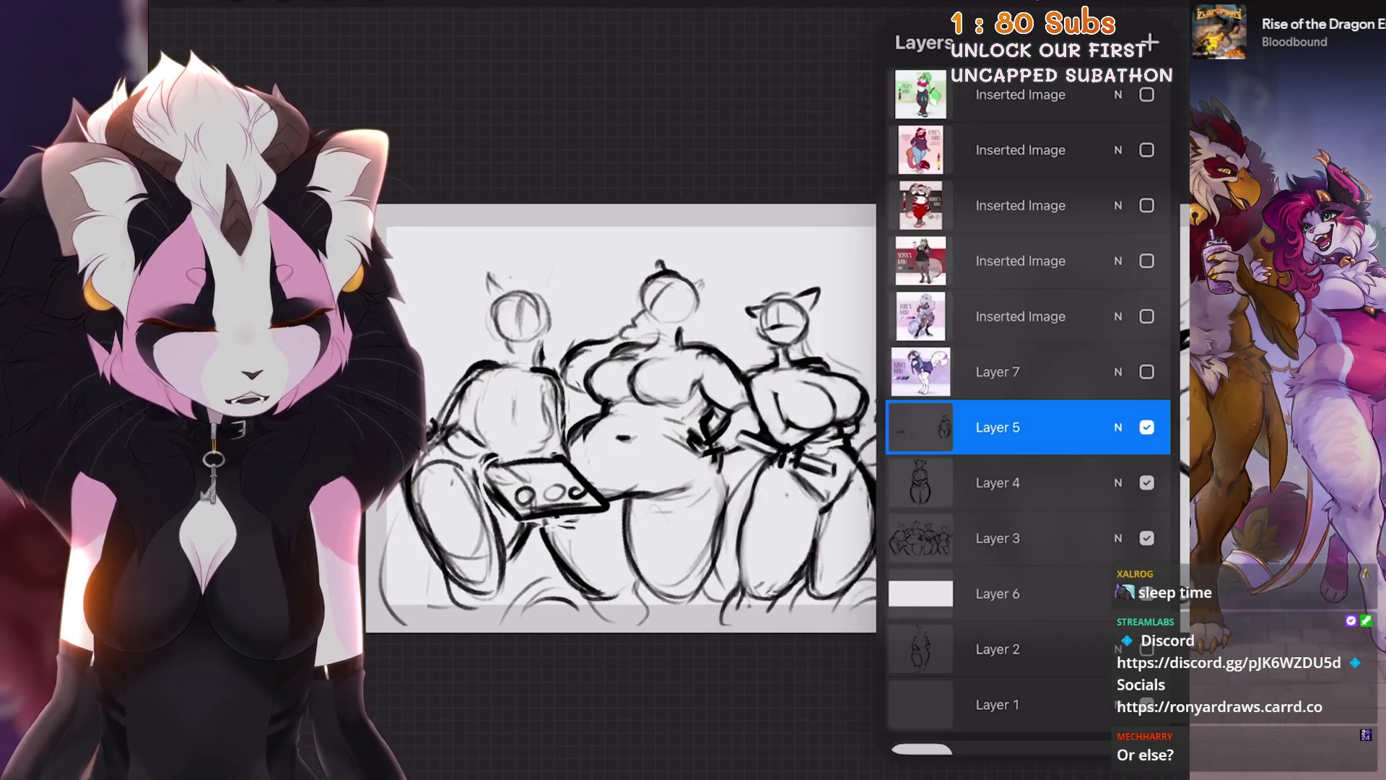
scroll(621, 419, right, 3)
click(1011, 594)
click(1011, 427)
Step: Add a new layer above Layer 5, flood it with white, then undo the fill
click(1151, 42)
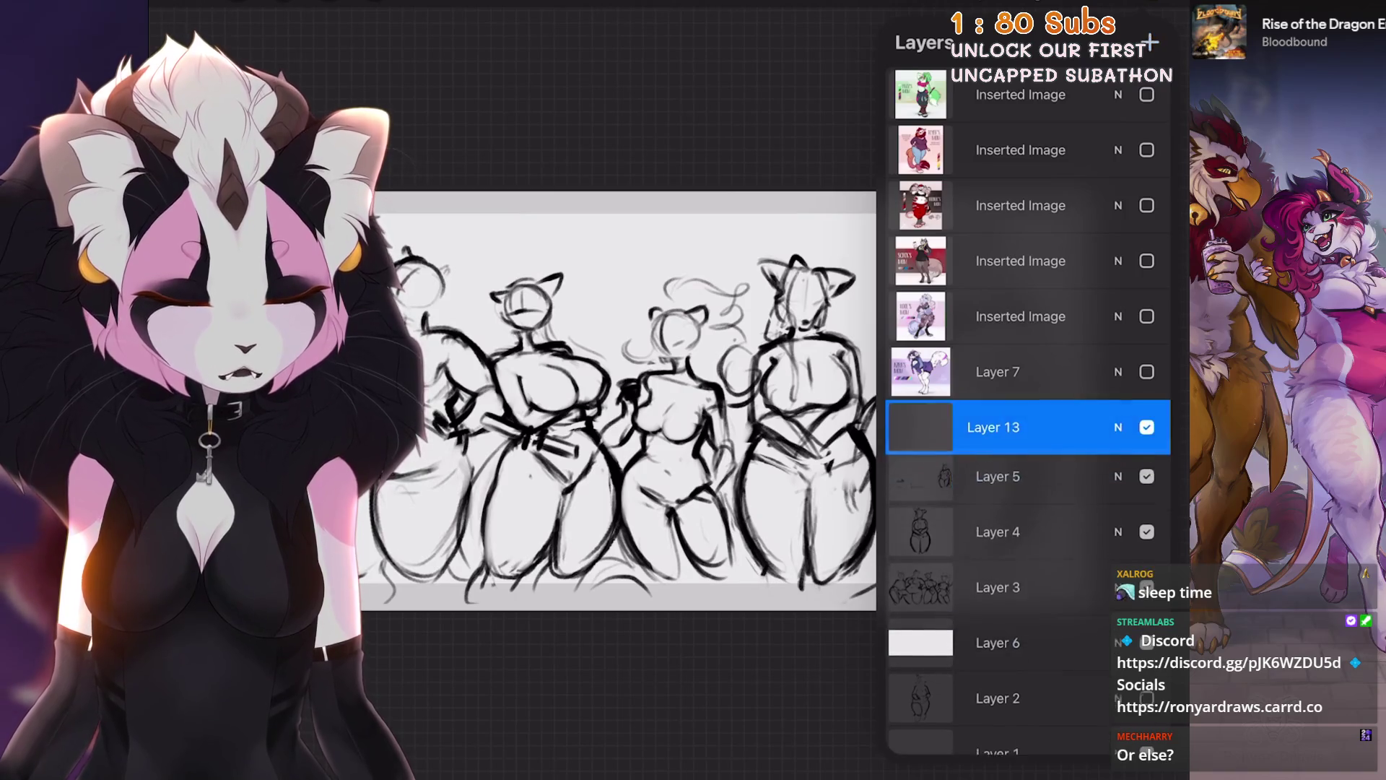
click(1155, 15)
click(1156, 14)
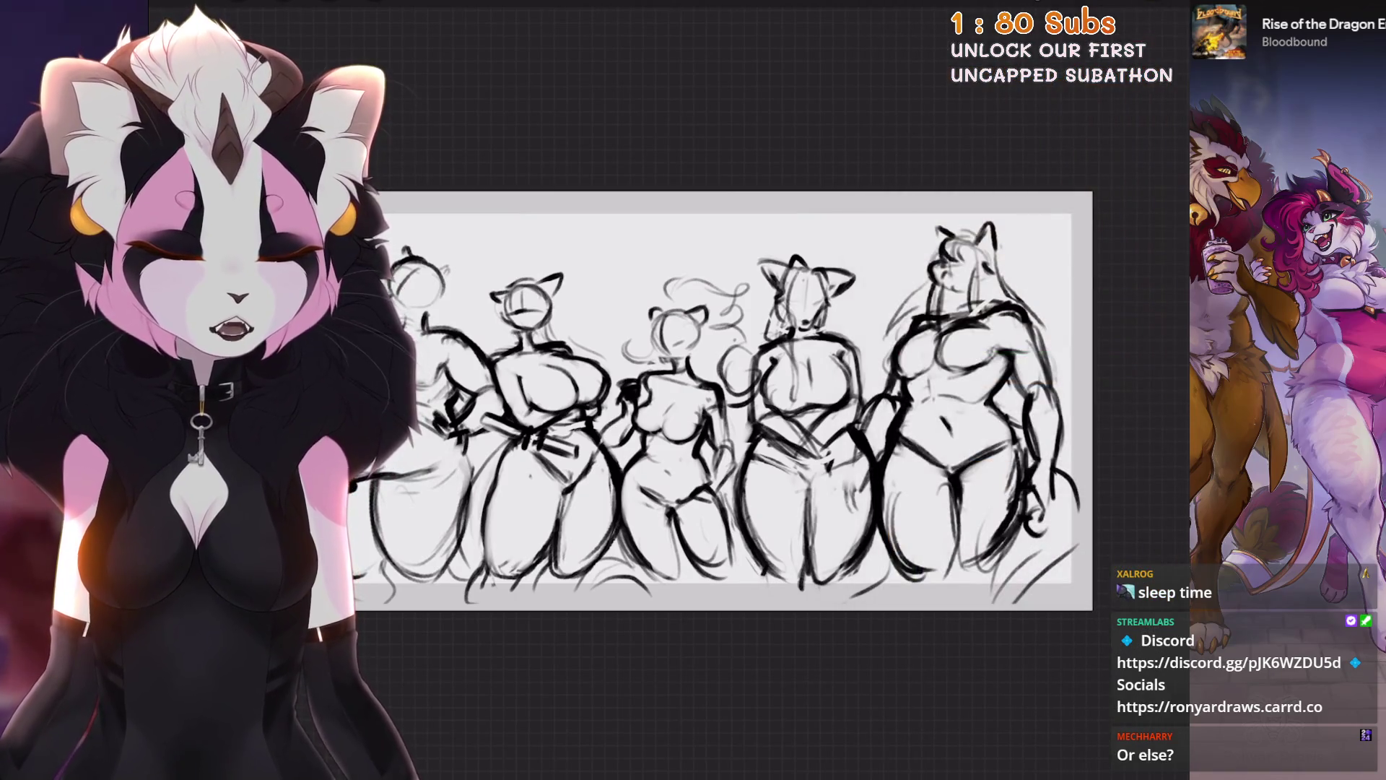
drag(1156, 14, 973, 202)
key(ctrl+z)
Step: Make Layer 4 visible, then merge Layers 4 and 5 down into Layer 3
click(1122, 14)
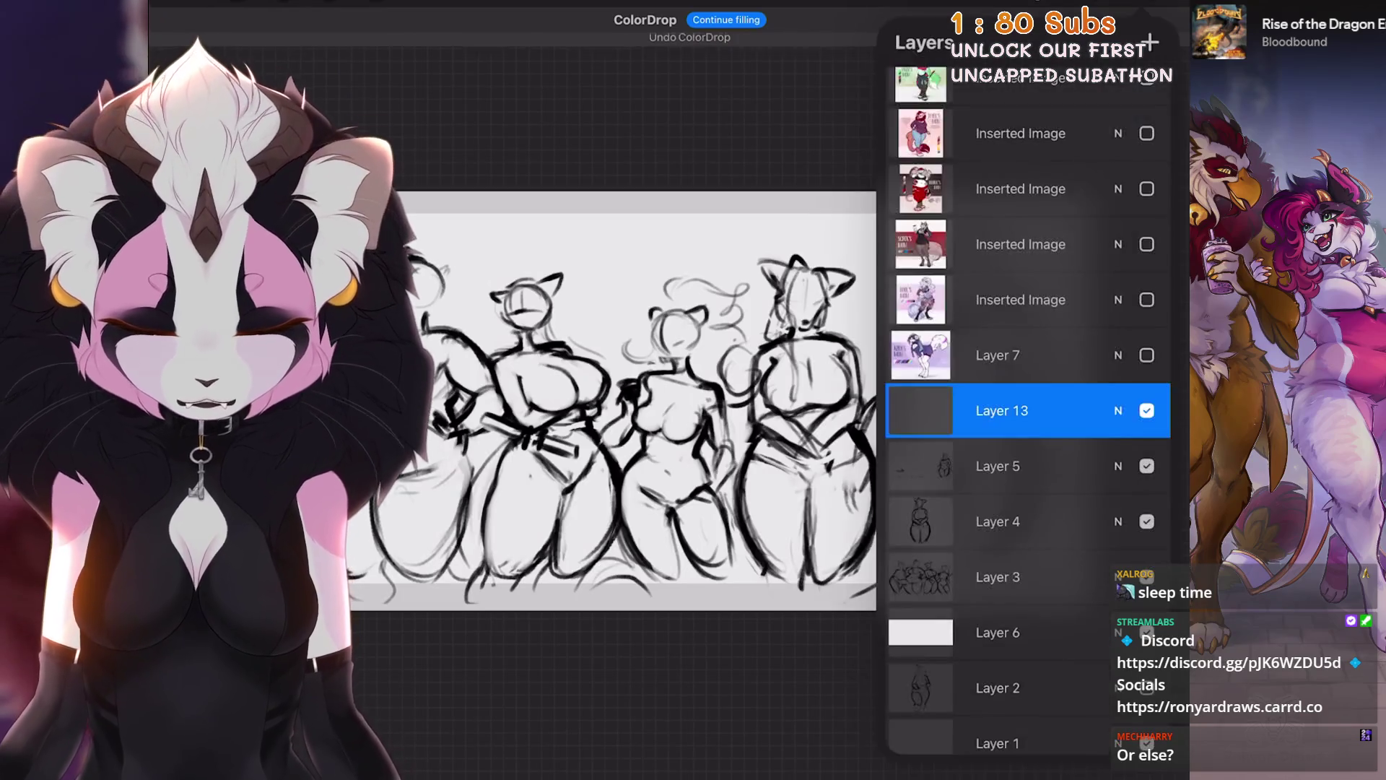
click(1011, 465)
click(1011, 577)
click(1011, 521)
click(1146, 521)
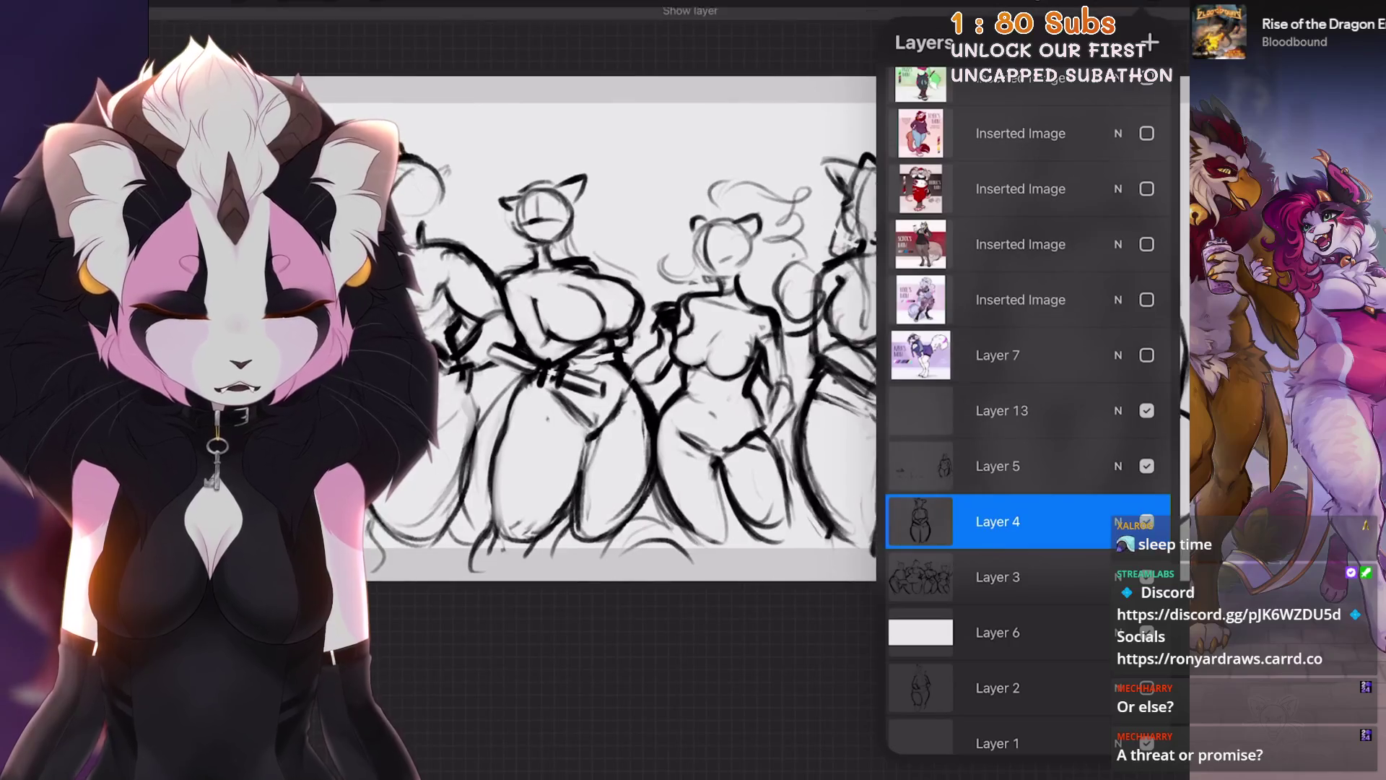
click(996, 522)
click(781, 656)
click(1011, 465)
click(996, 466)
click(781, 605)
Step: Duplicate the merged Layer 3 and delete the empty Layer 13
scroll(621, 361, left, 3)
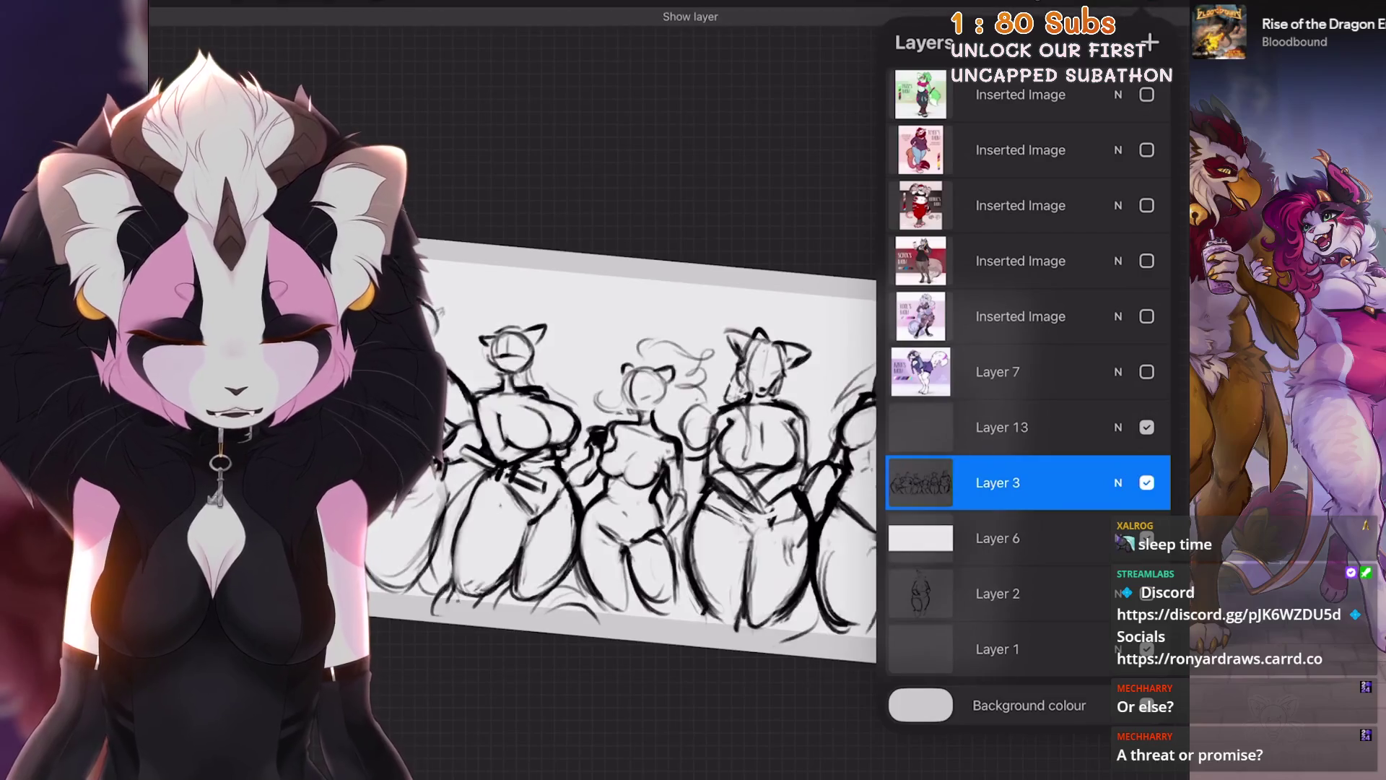
drag(1083, 483, 939, 482)
click(1102, 482)
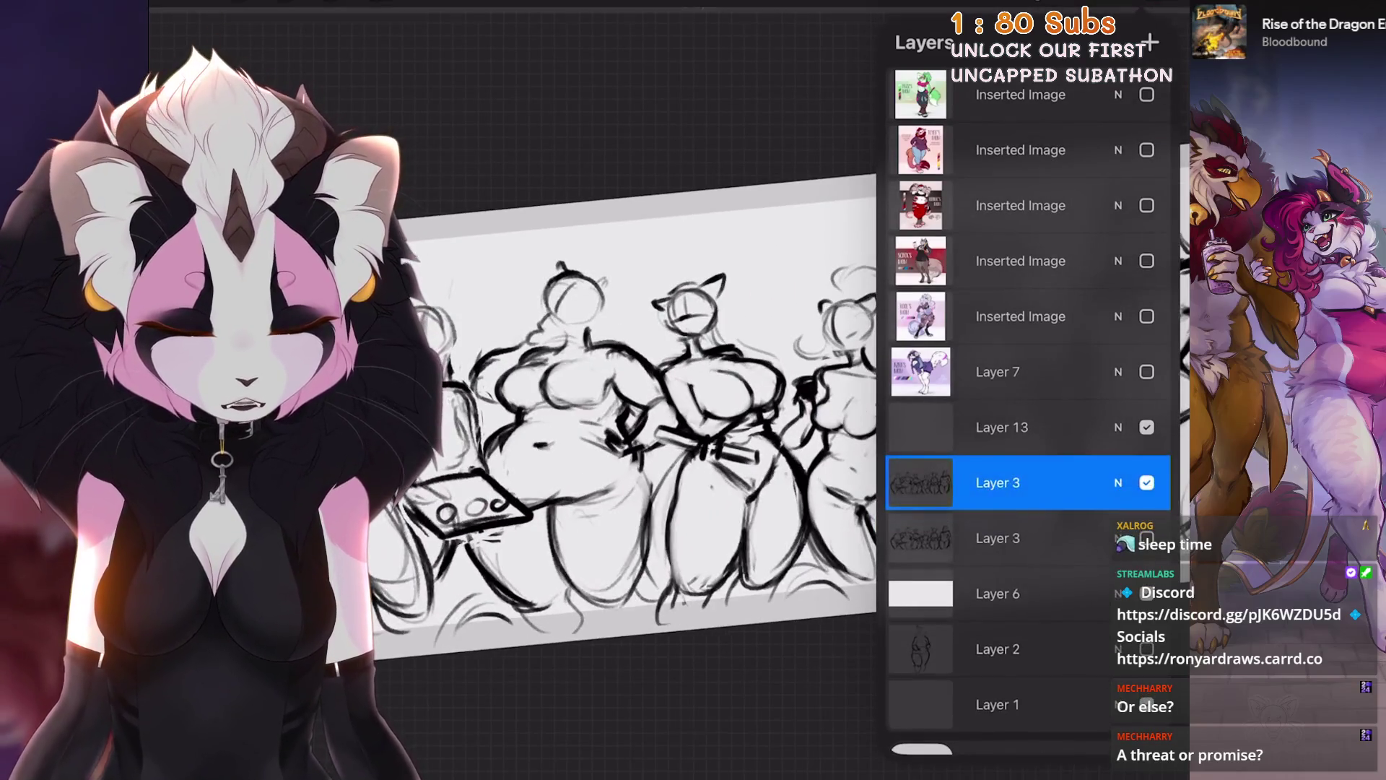
click(1026, 426)
drag(1084, 426, 939, 426)
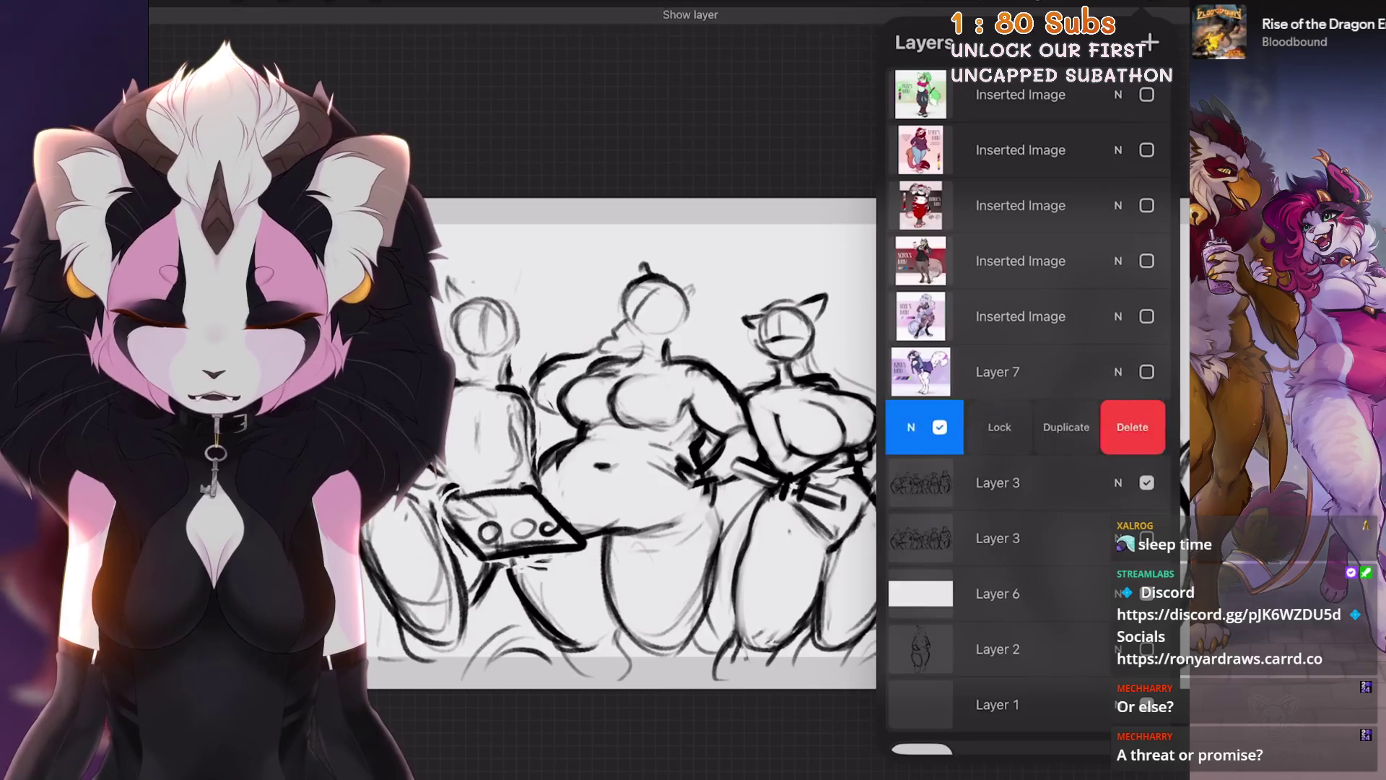
click(1133, 427)
Step: Select Layer 6 and bring up the canvas Crop and Resize settings
scroll(621, 404, right, 3)
scroll(628, 390, up, 3)
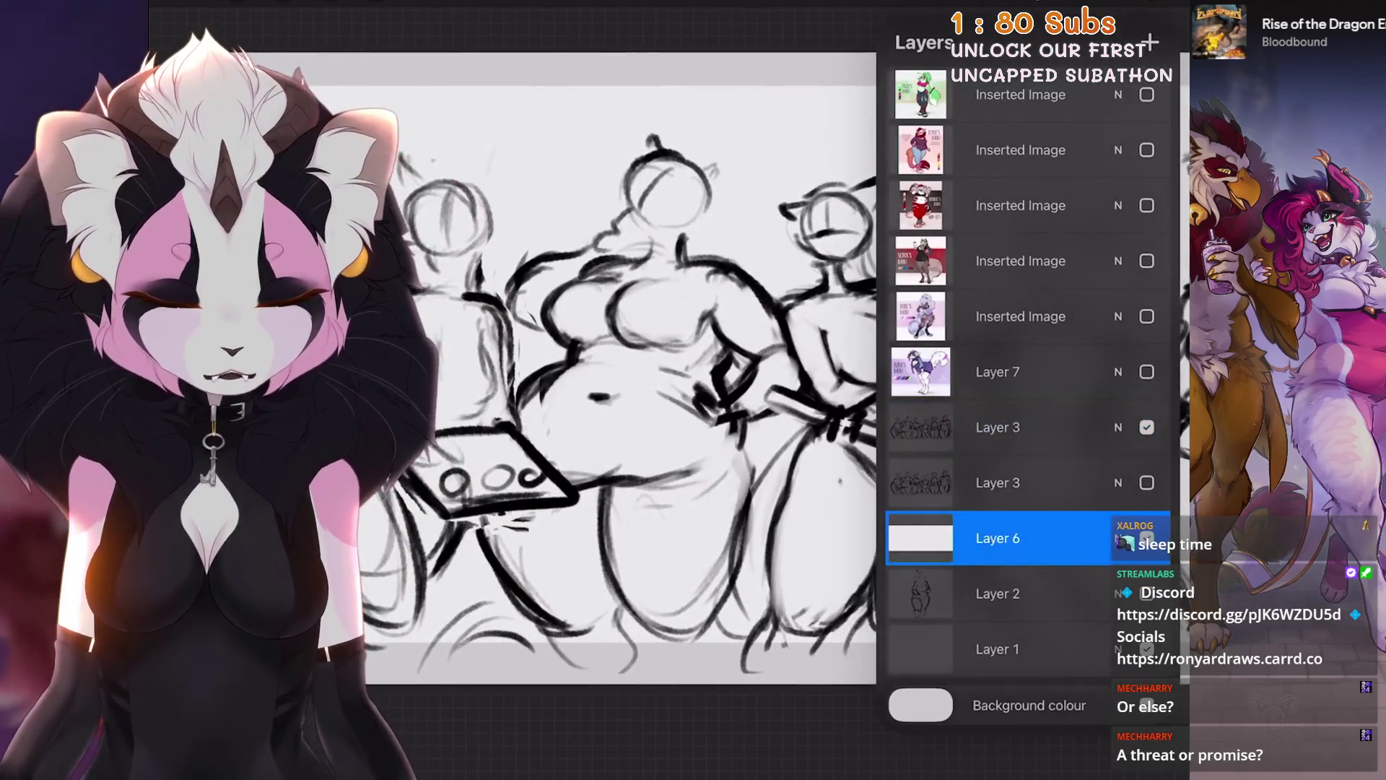
click(1025, 538)
click(237, 3)
scroll(722, 404, down, 3)
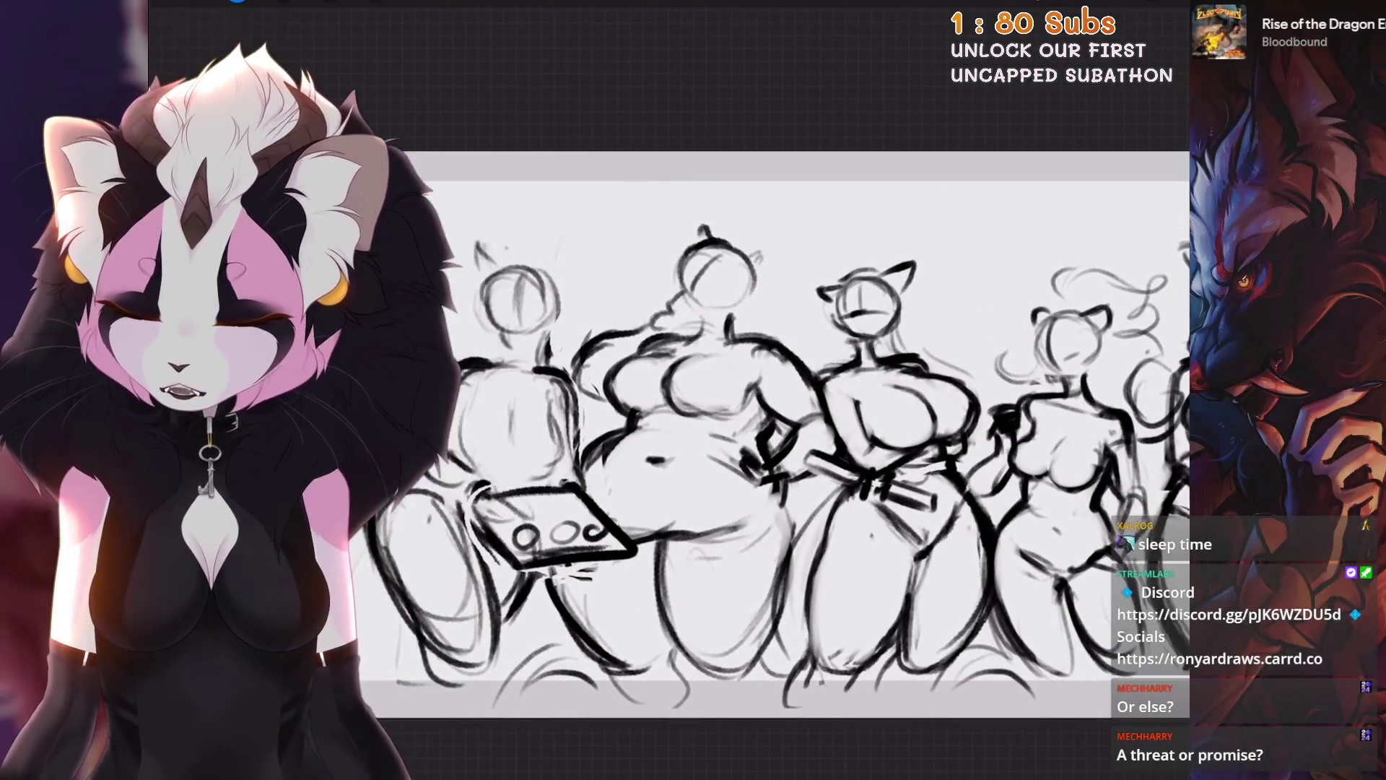
click(238, 152)
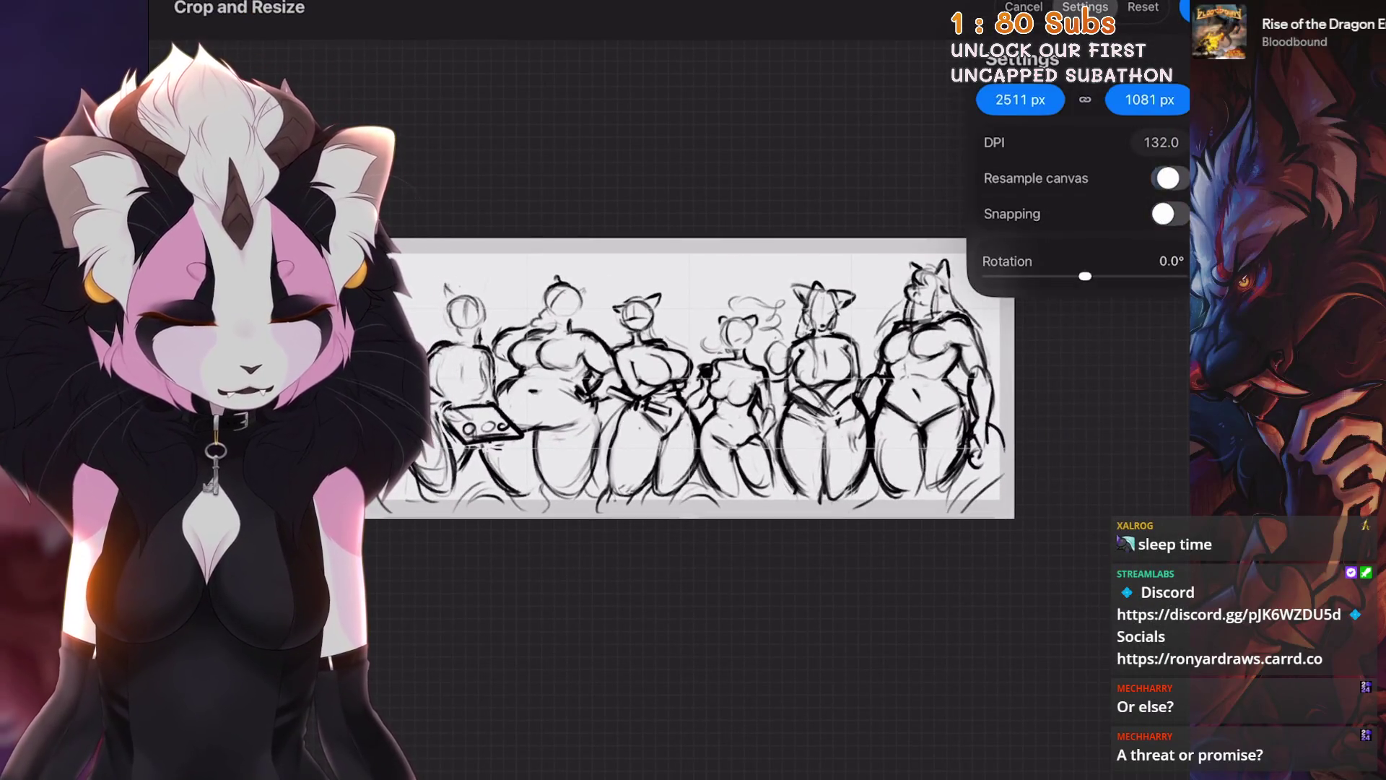
Step: Turn on Resample canvas, enter a new canvas height, and apply the proportional resize
click(1164, 177)
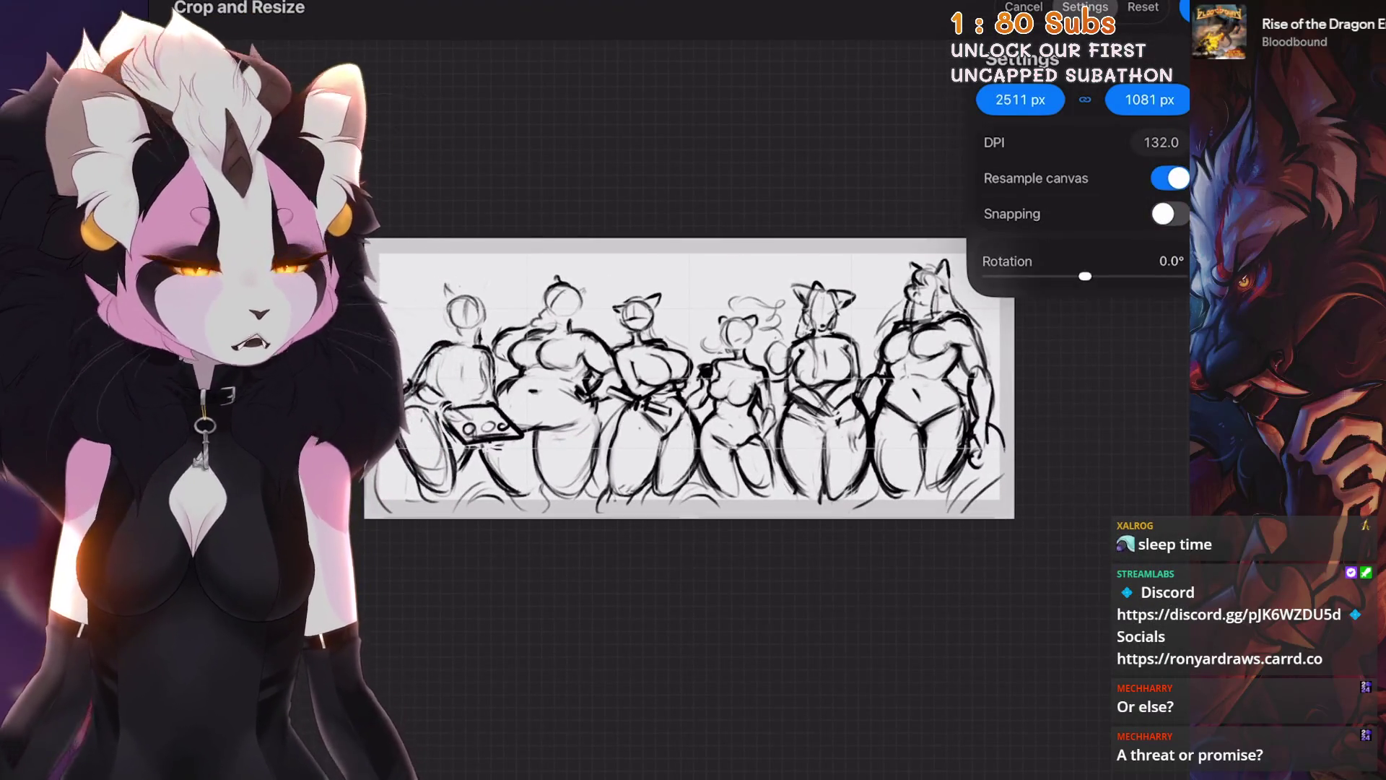
click(1020, 100)
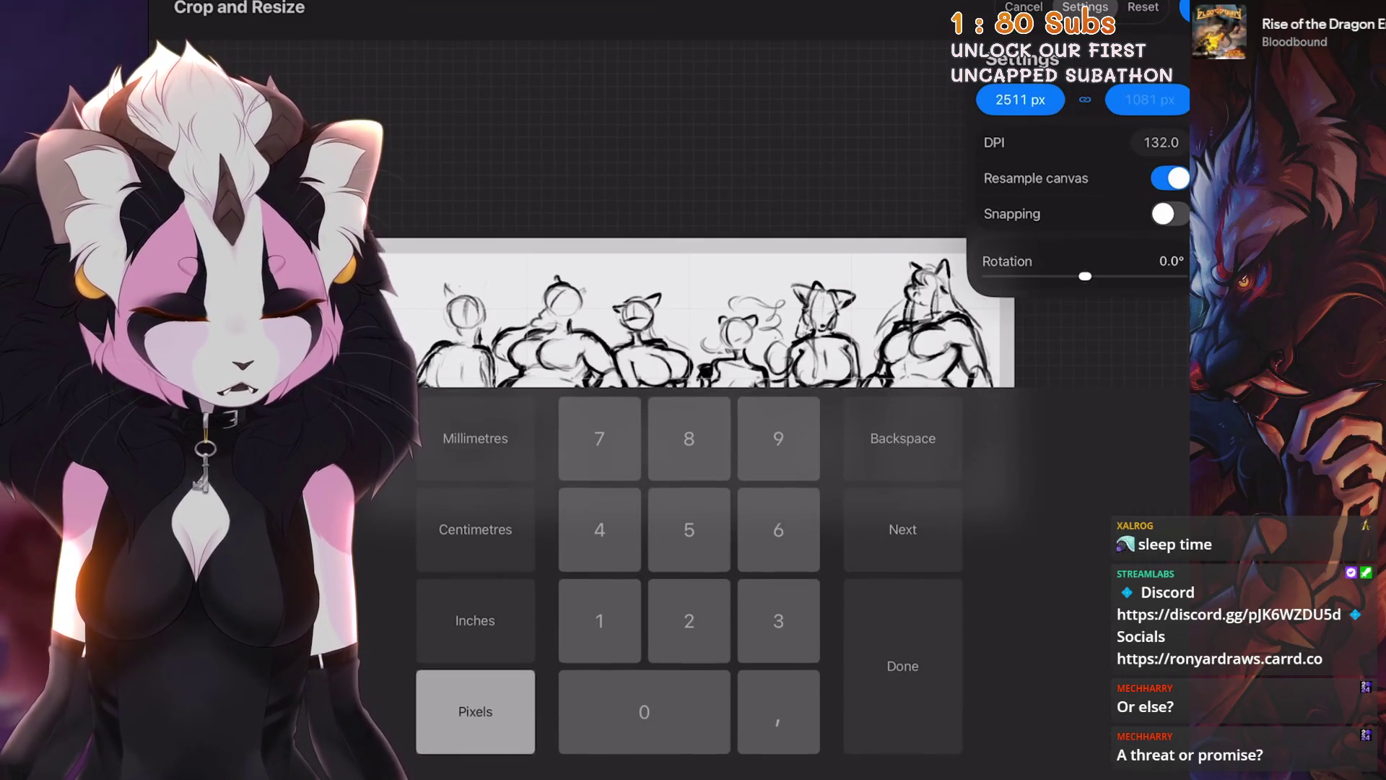
text(5)
click(1150, 100)
text(3000)
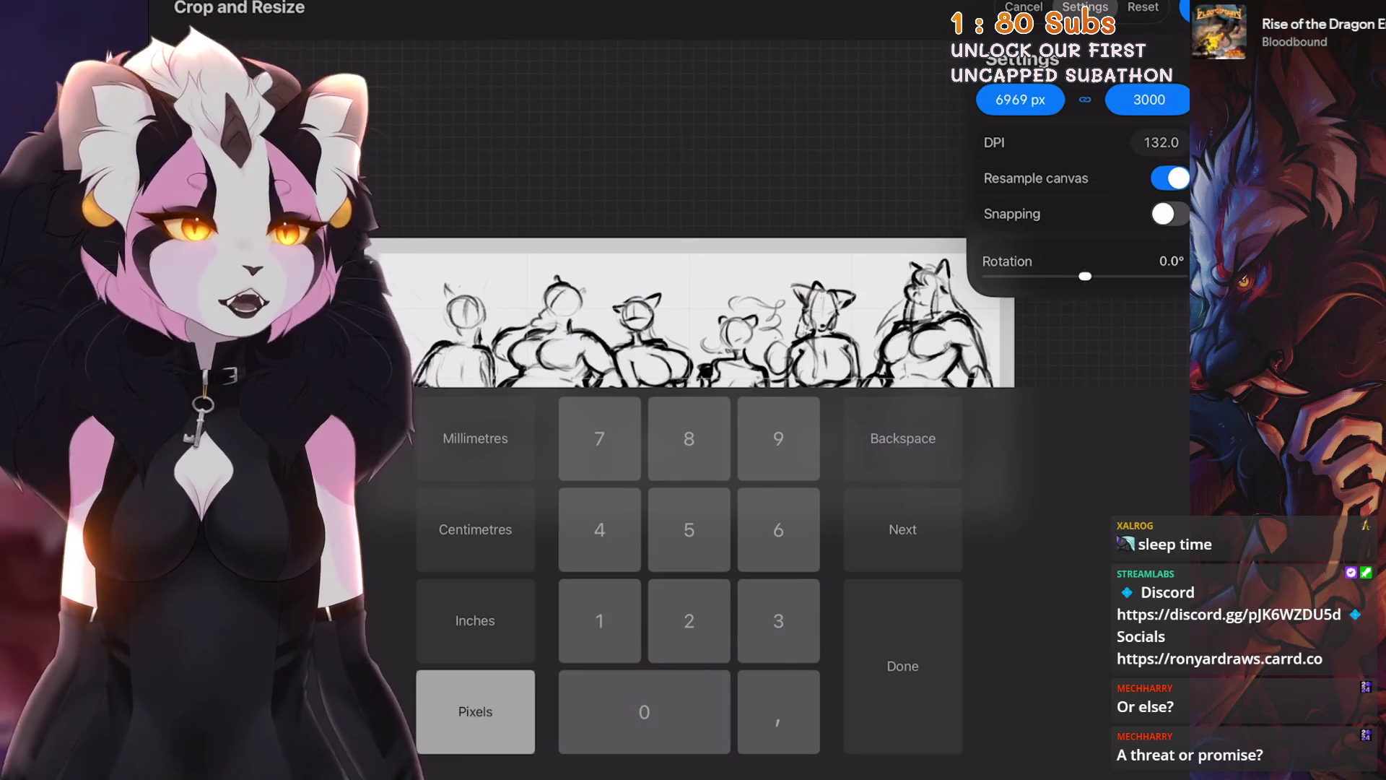
key(BackSpace)
key(BackSpace)
key(BackSpace)
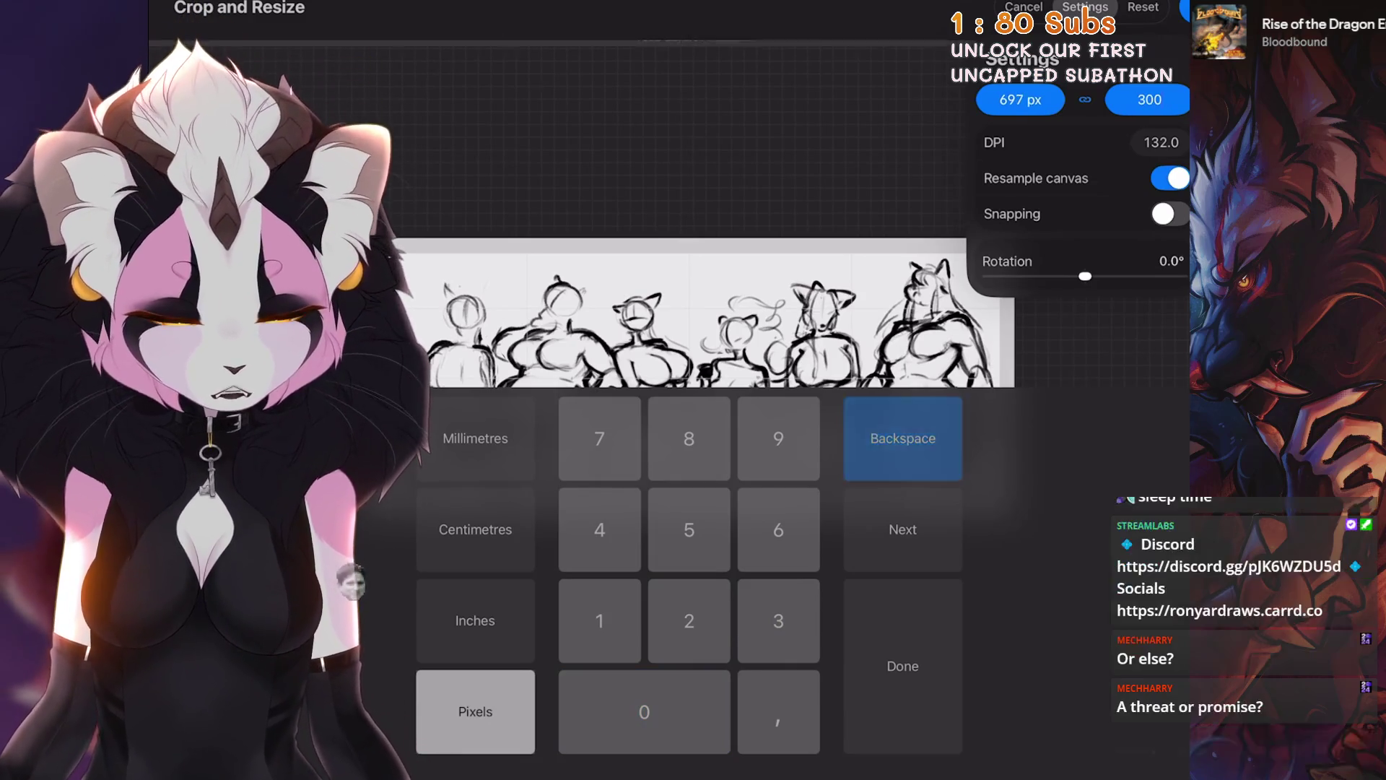
text(2500)
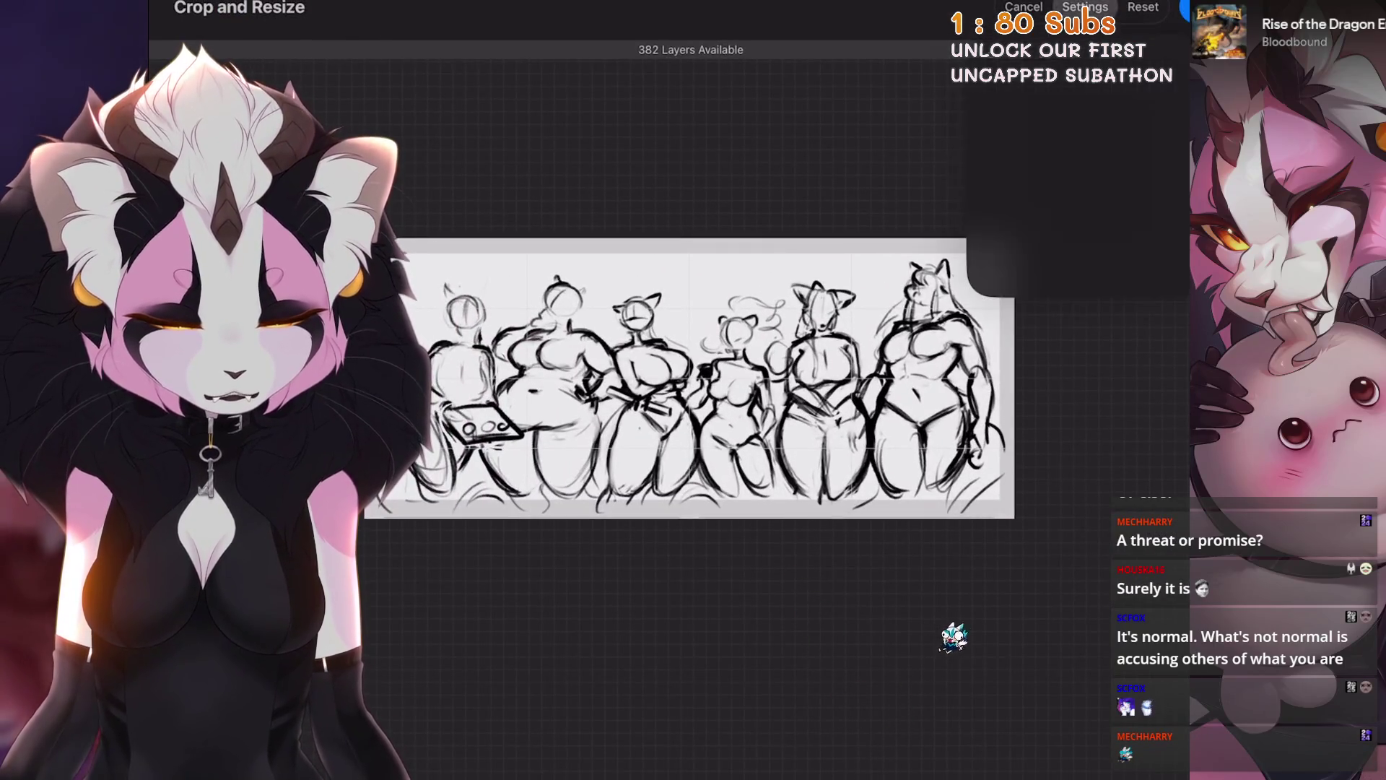
click(644, 711)
click(644, 711)
click(644, 711)
click(902, 665)
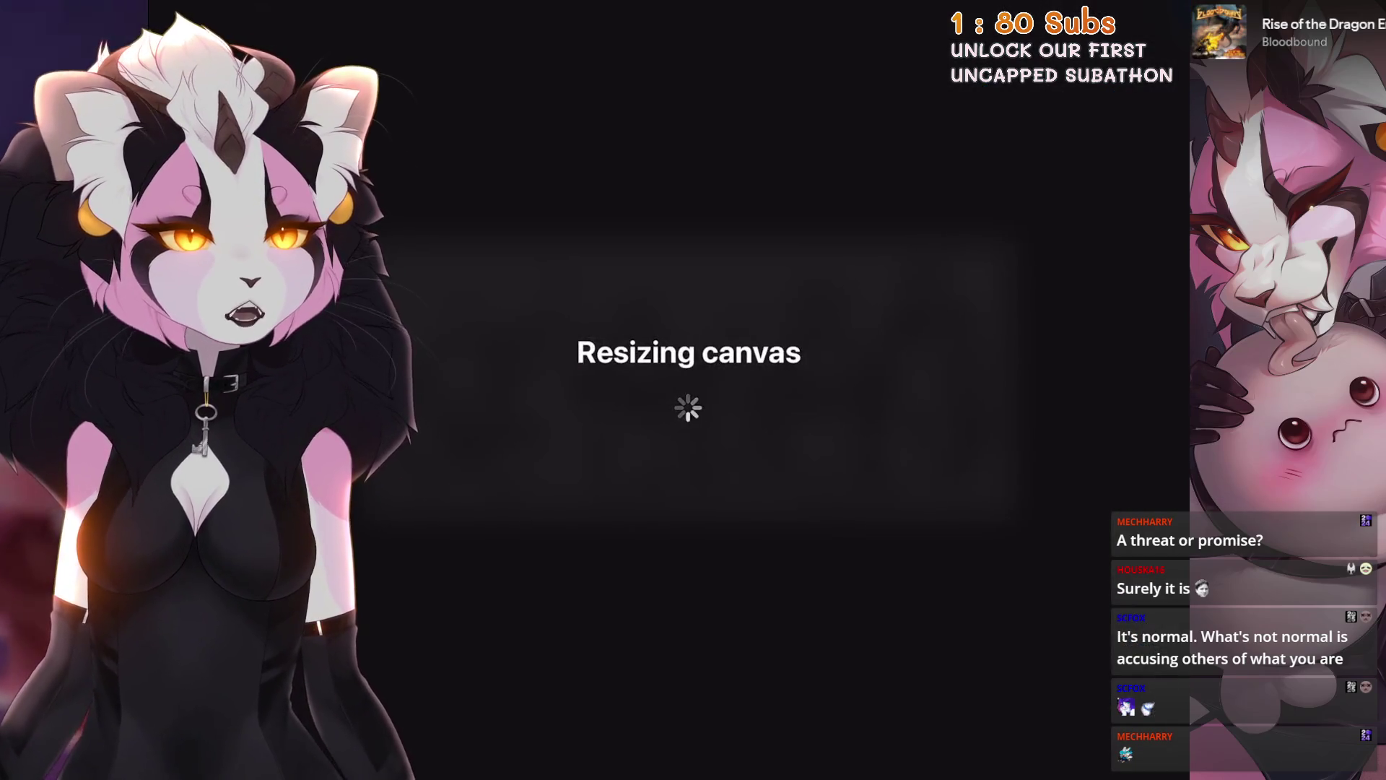
Step: Drag the top, right and bottom crop edges slightly inward and apply the crop
scroll(794, 361, left, 5)
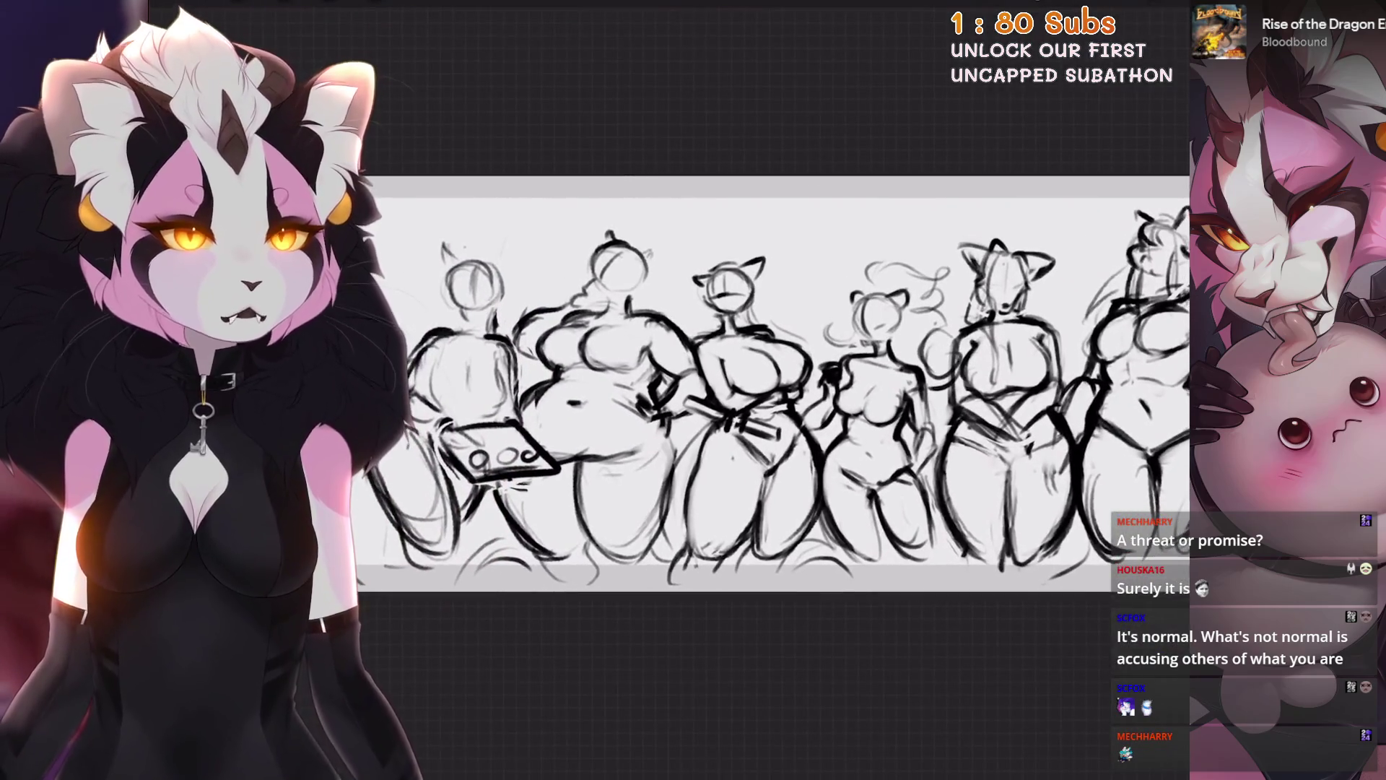
click(181, 11)
click(239, 137)
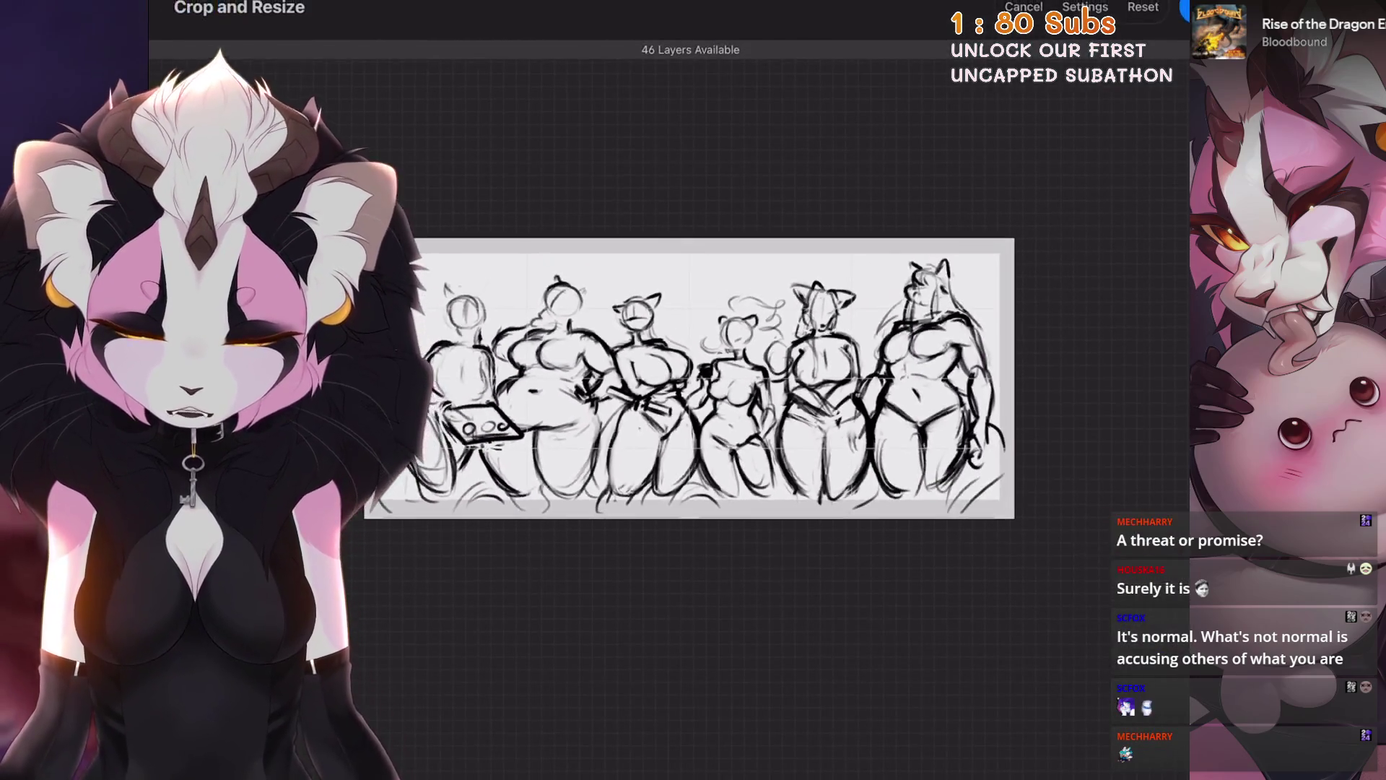
drag(689, 246, 689, 254)
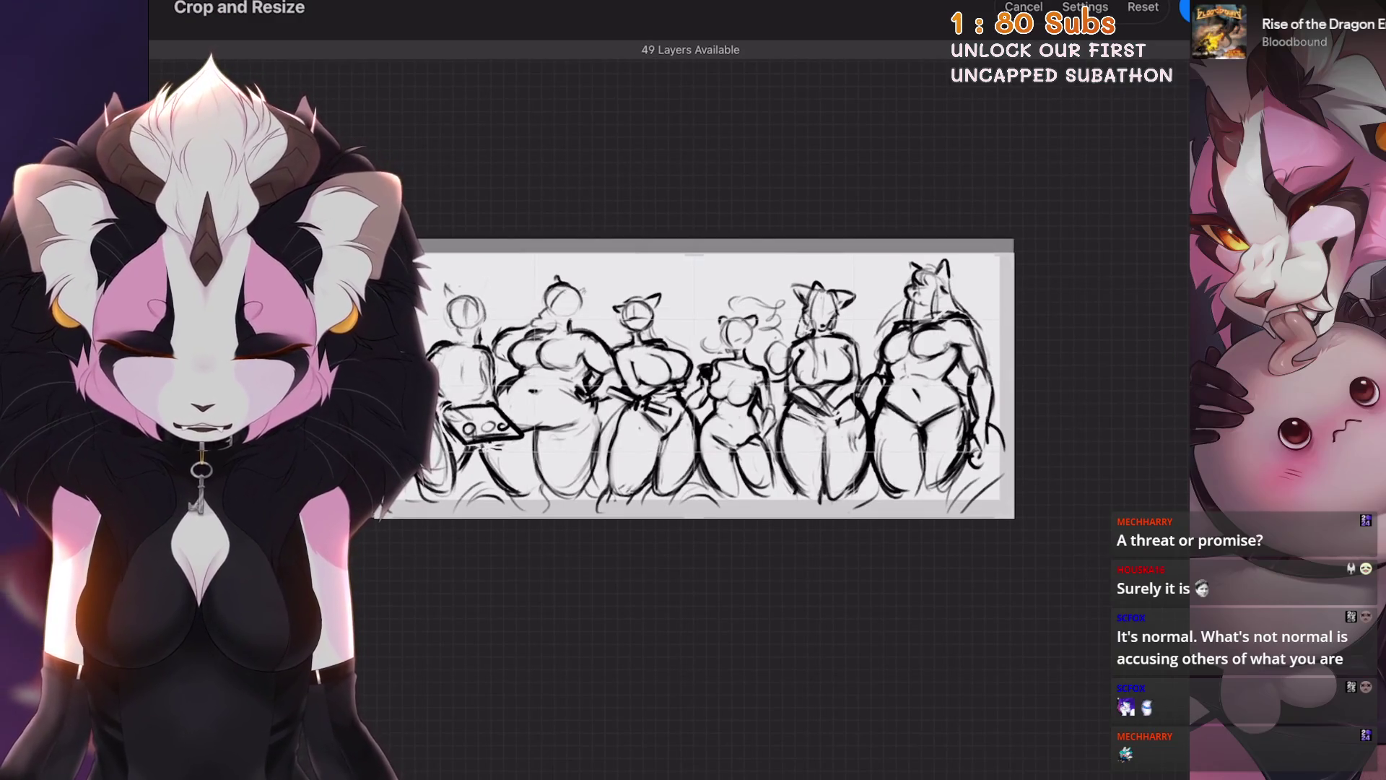
drag(1013, 382, 1006, 383)
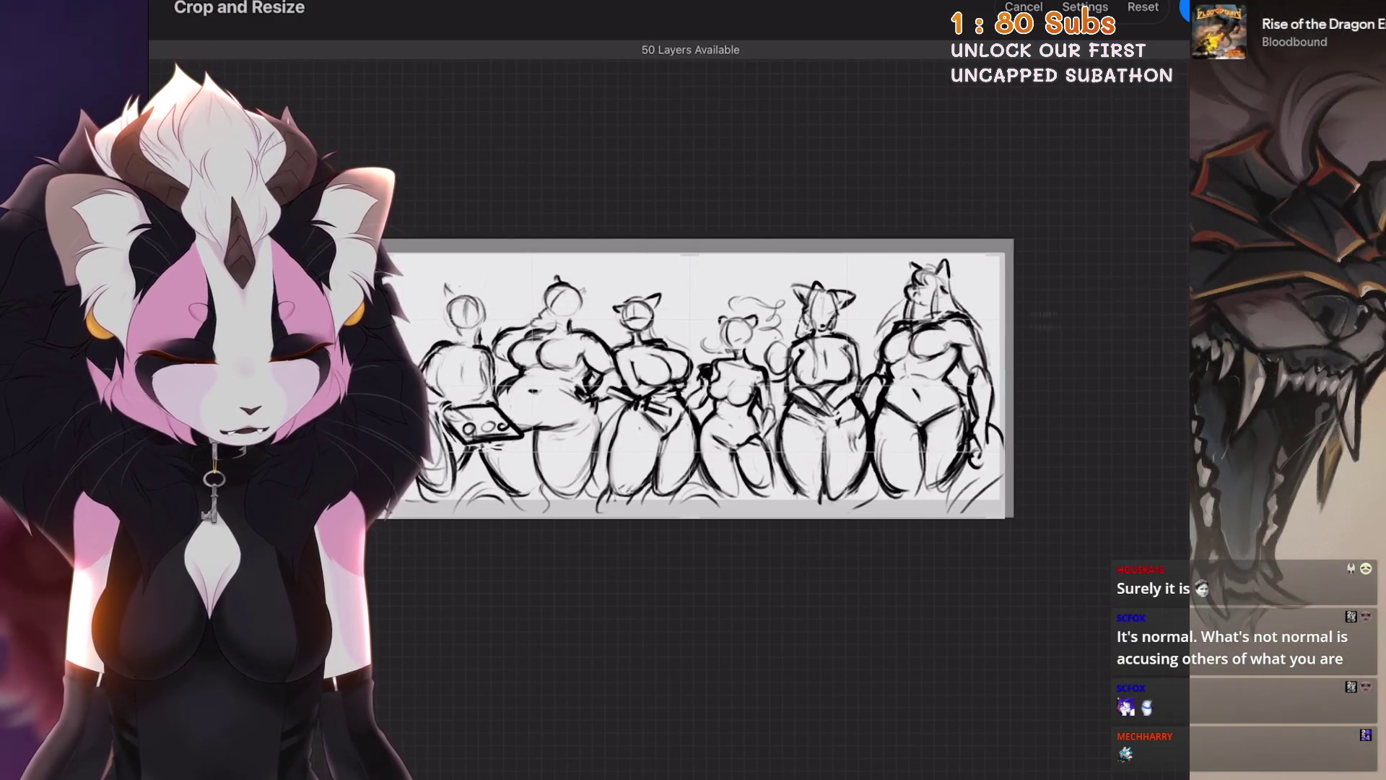
drag(690, 518, 690, 504)
drag(689, 254, 689, 255)
click(1184, 9)
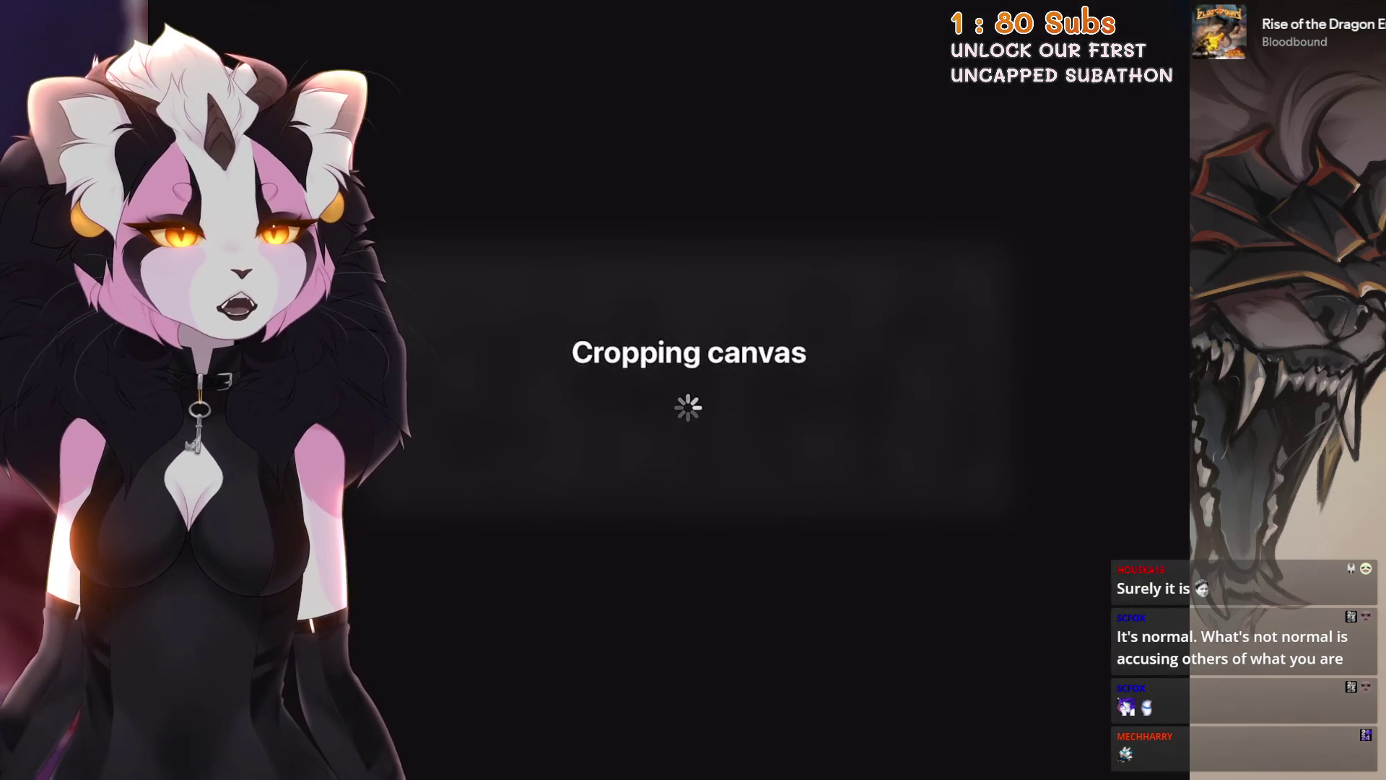
scroll(795, 375, down, 4)
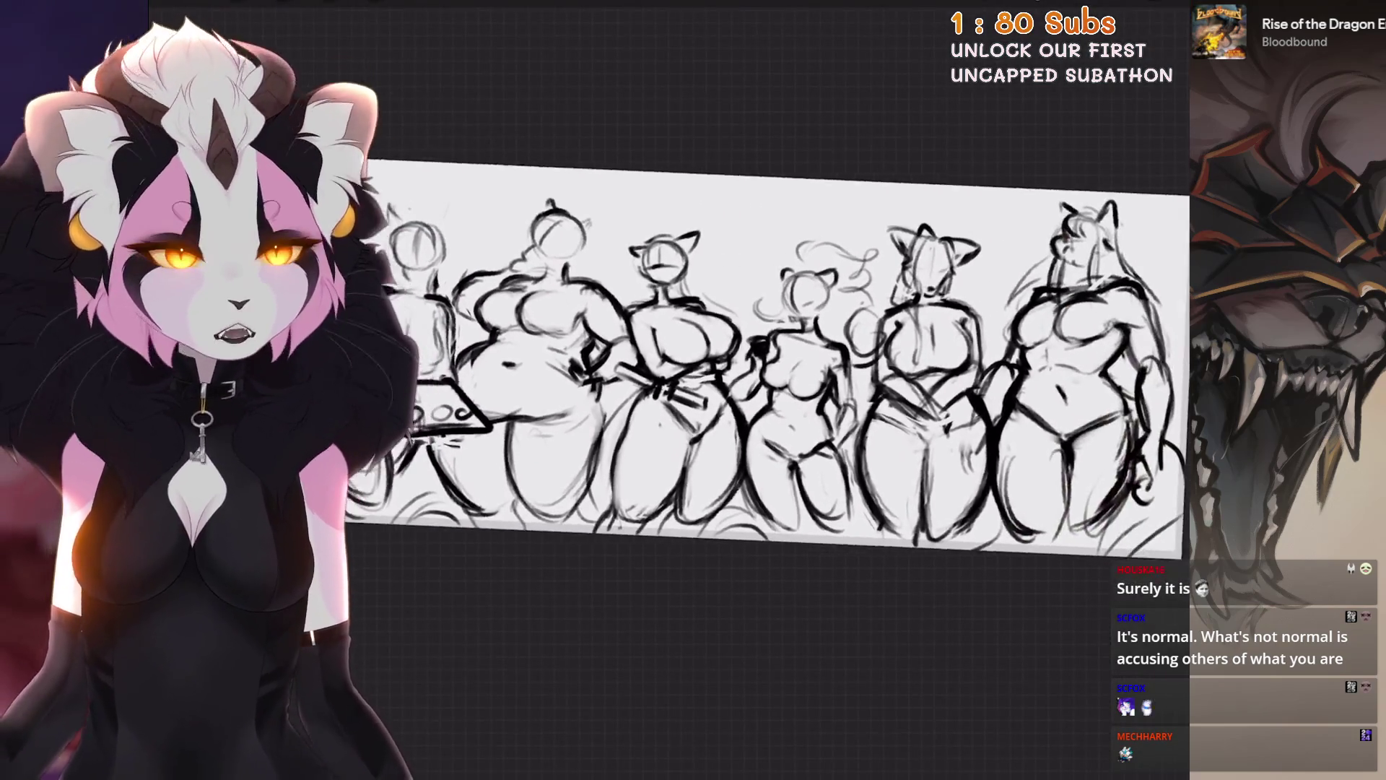
scroll(723, 347, up, 3)
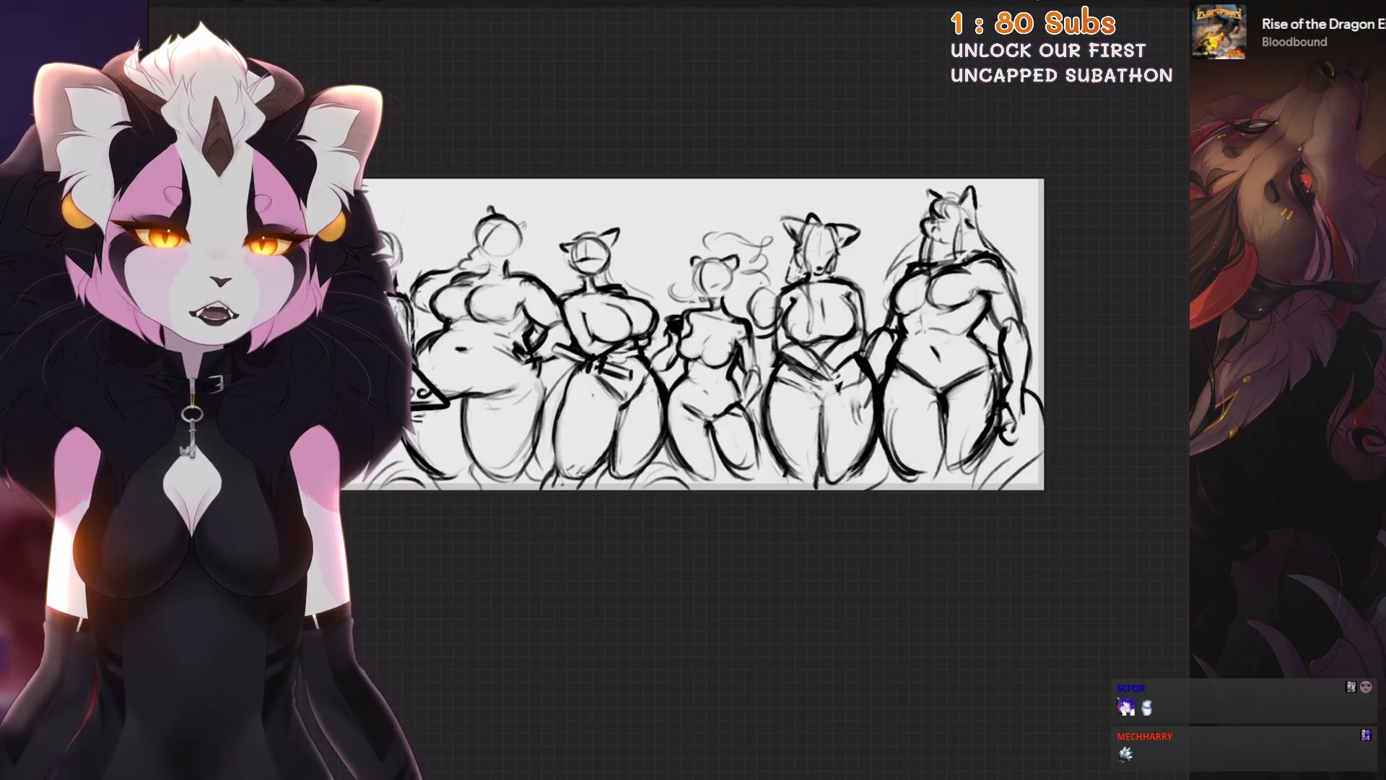
Step: Move the view onto the left figures and make the upper Layer 3 active
mouse_move(708, 332)
mouse_down()
mouse_move(670, 328)
mouse_move(756, 325)
mouse_up()
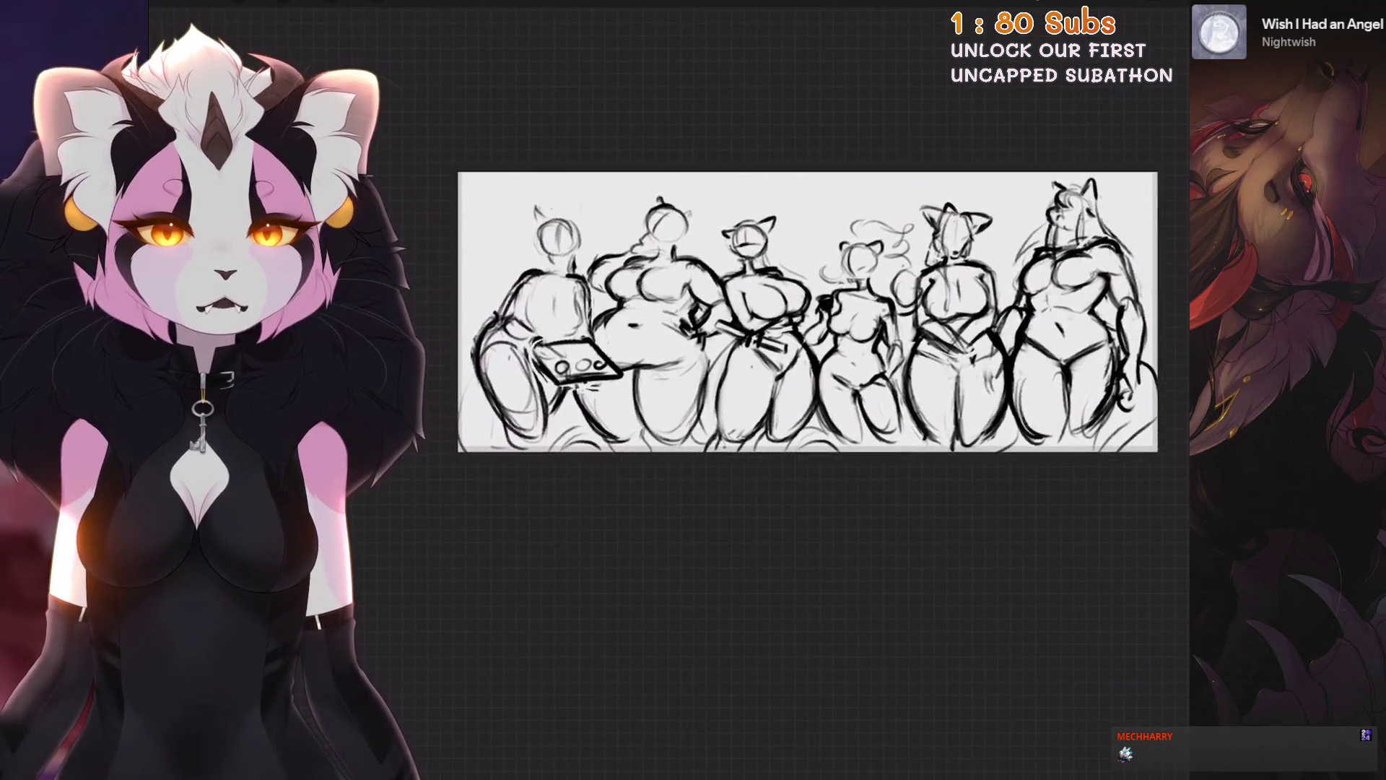
scroll(722, 325, up, 5)
click(997, 427)
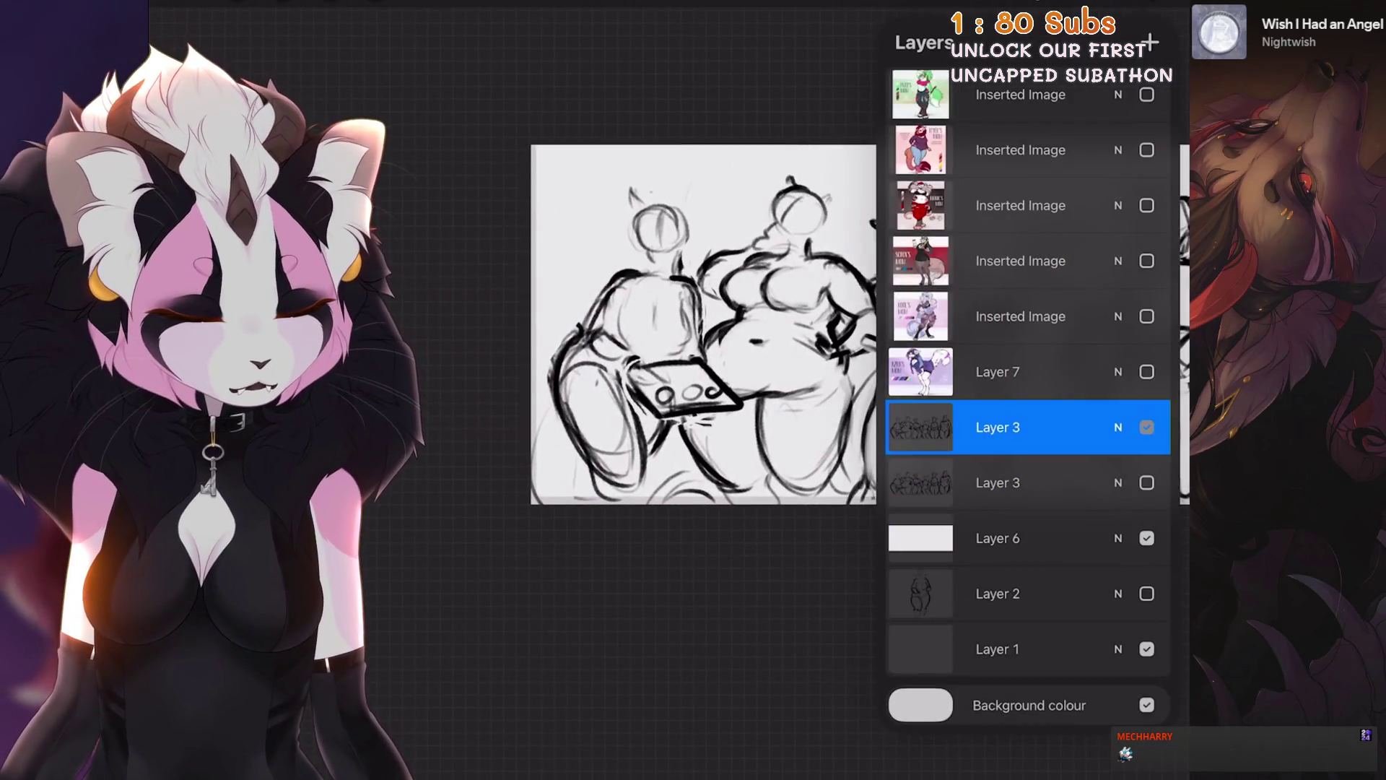
Step: Choose the 6B pencil from the Brush Library and undo the last paint stroke
scroll(704, 325, up, 3)
key(l)
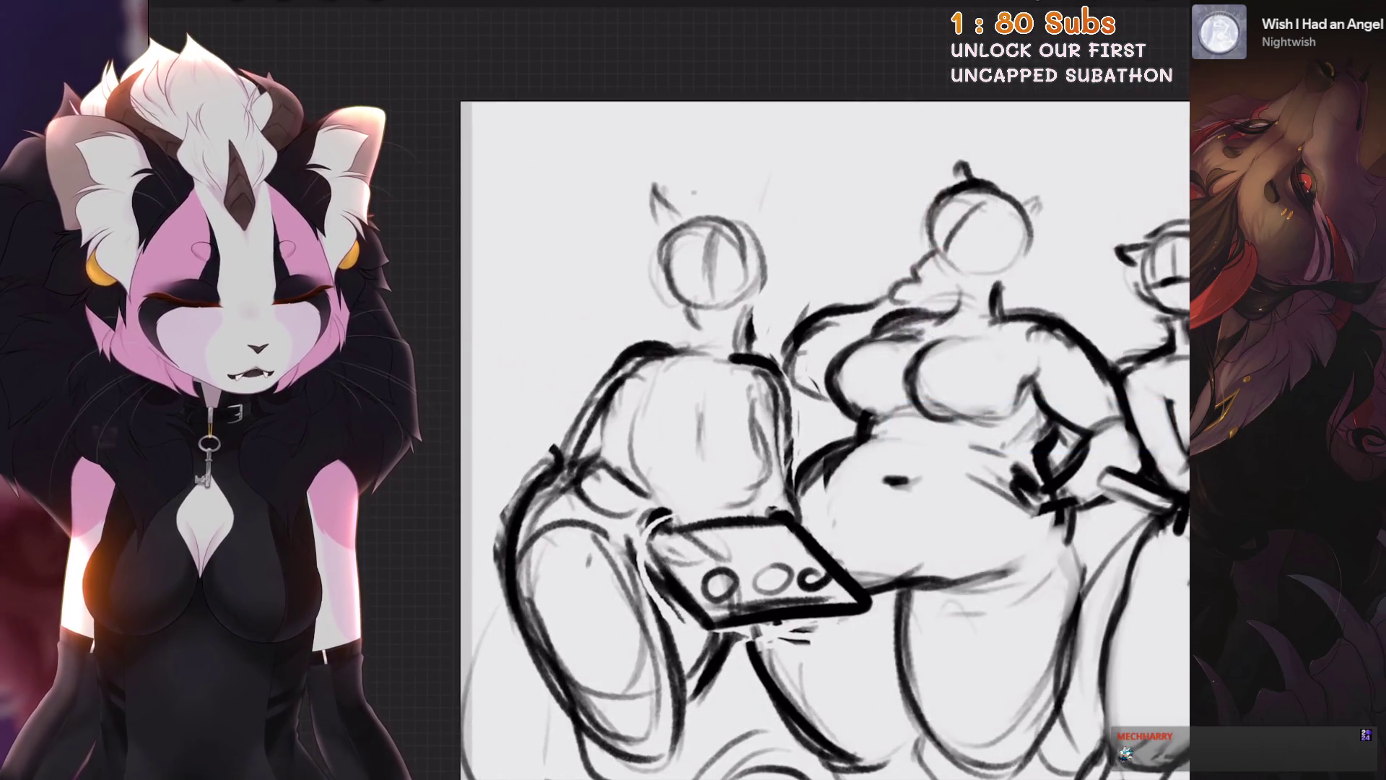
key(b)
scroll(693, 389, up, 5)
key(b)
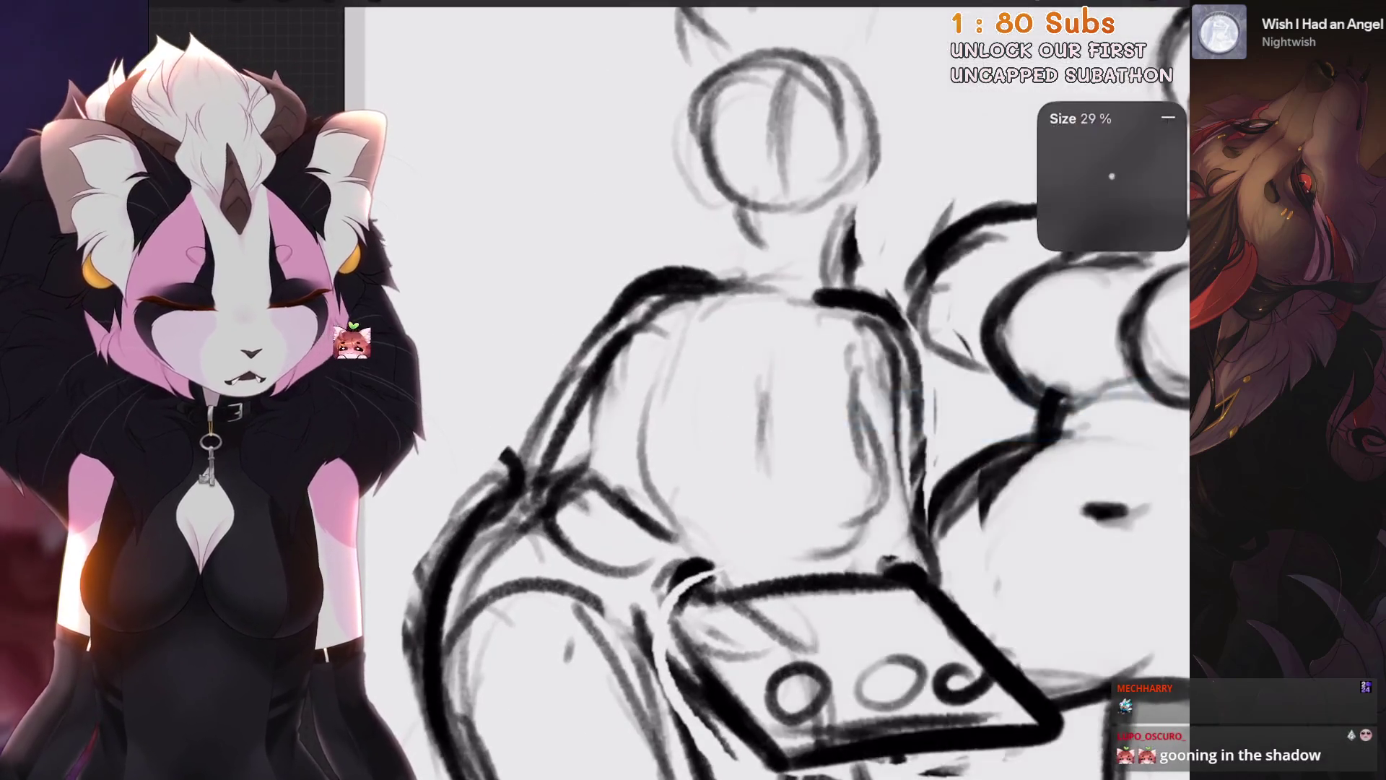
key(ctrl+z)
Step: Try a new stroke along the left ear, undo it, and return to the layer list
scroll(794, 361, down, 2)
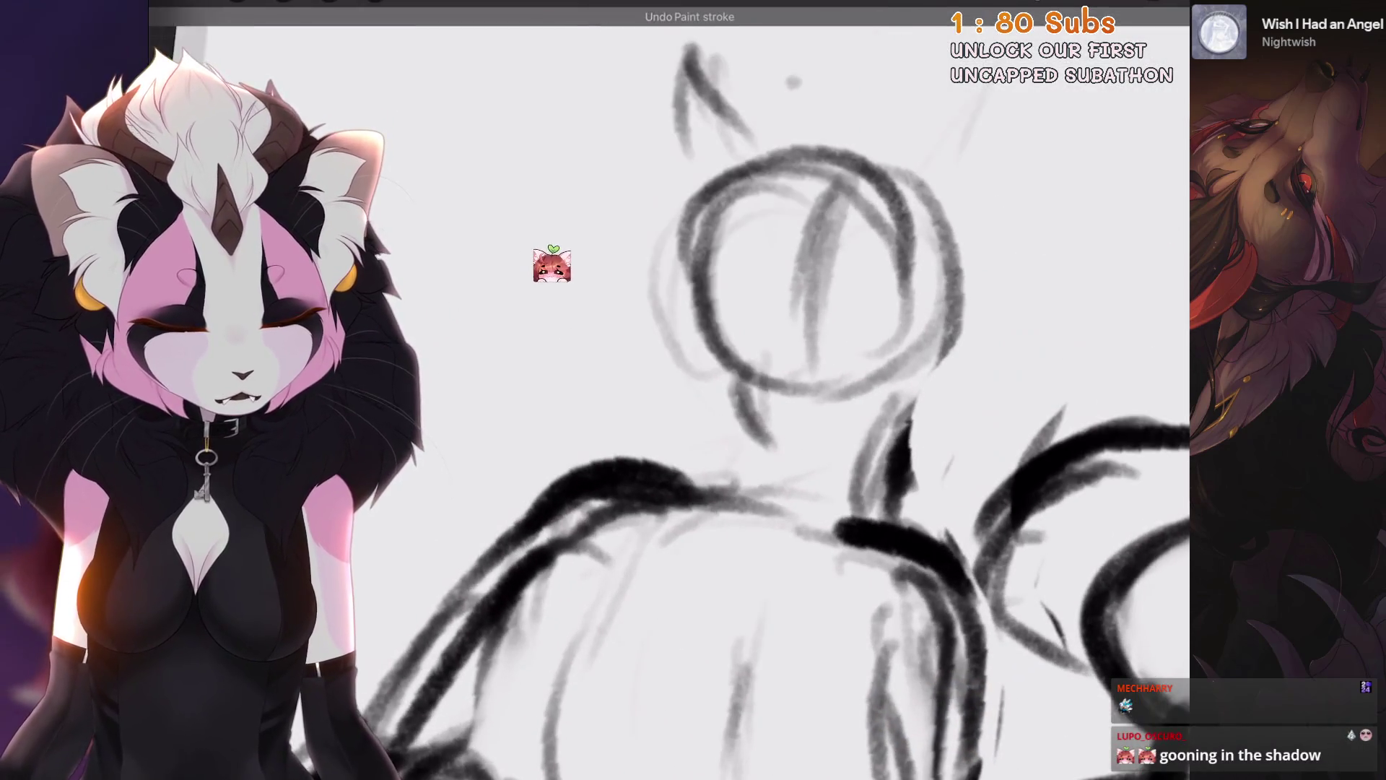
scroll(794, 361, up, 2)
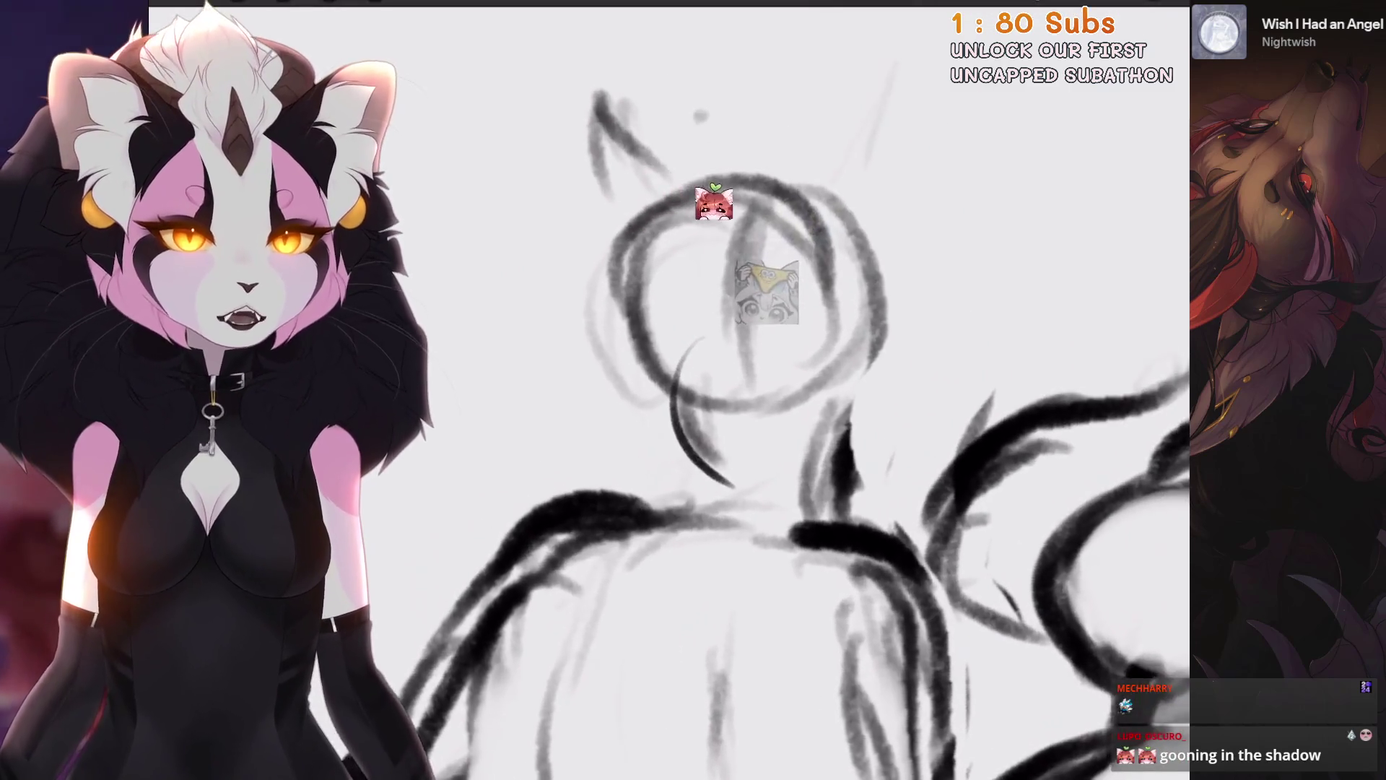
scroll(722, 390, down, 2)
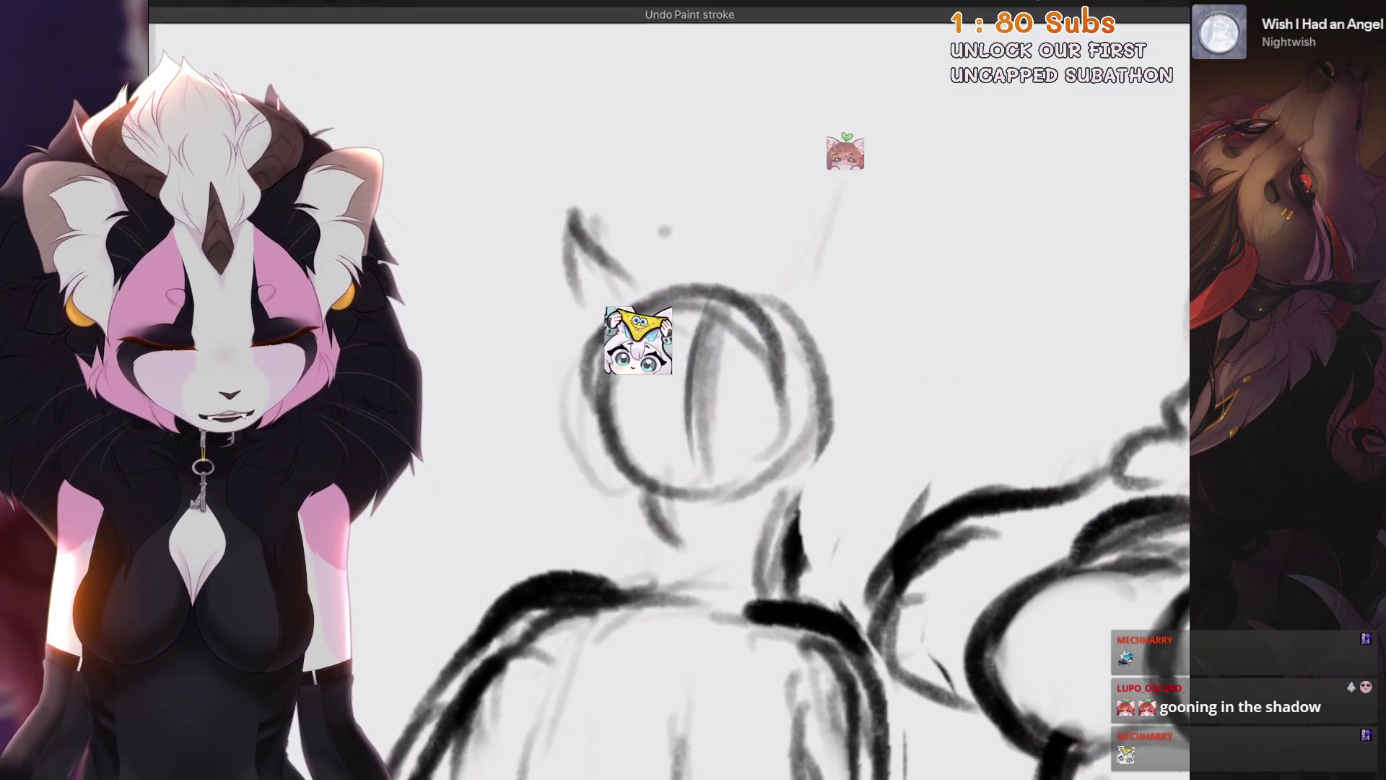
drag(589, 202, 608, 408)
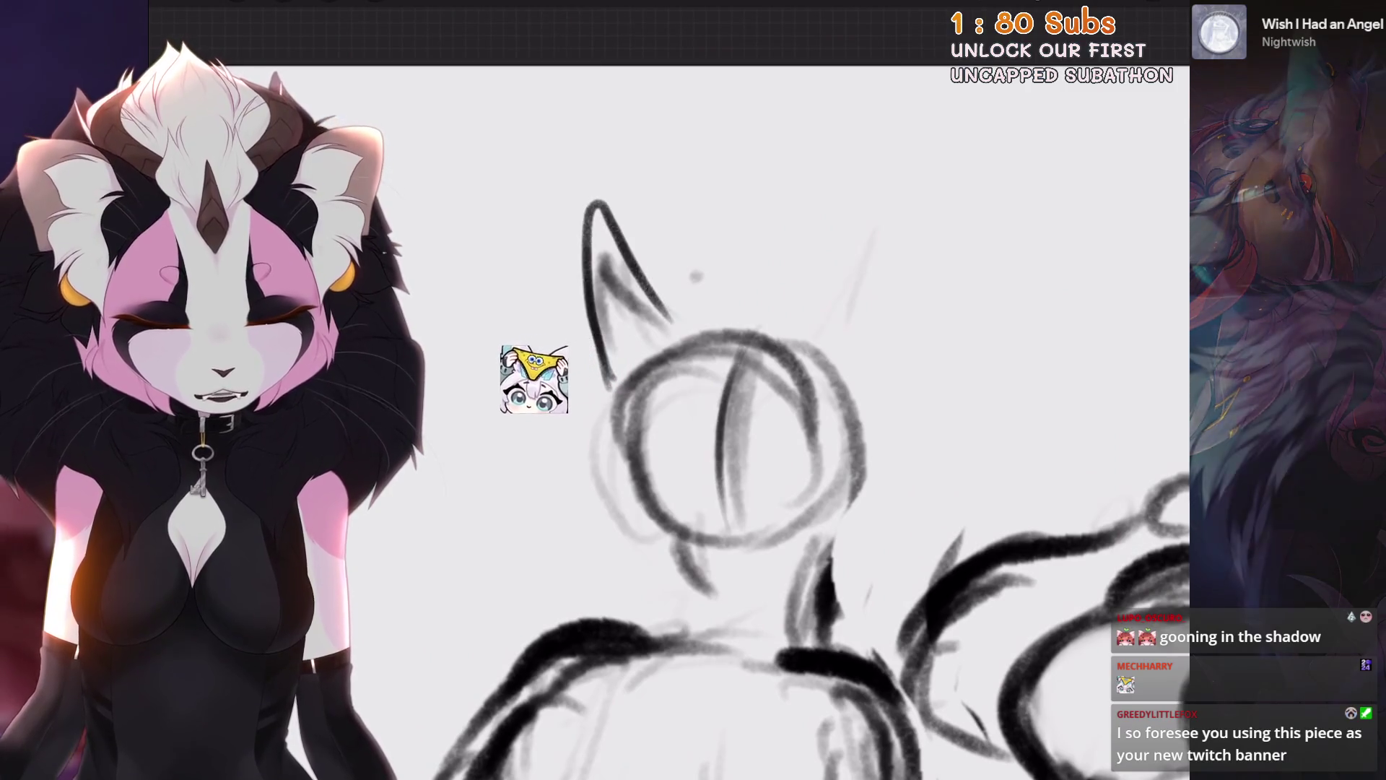
key(ctrl+z)
scroll(722, 433, down, 2)
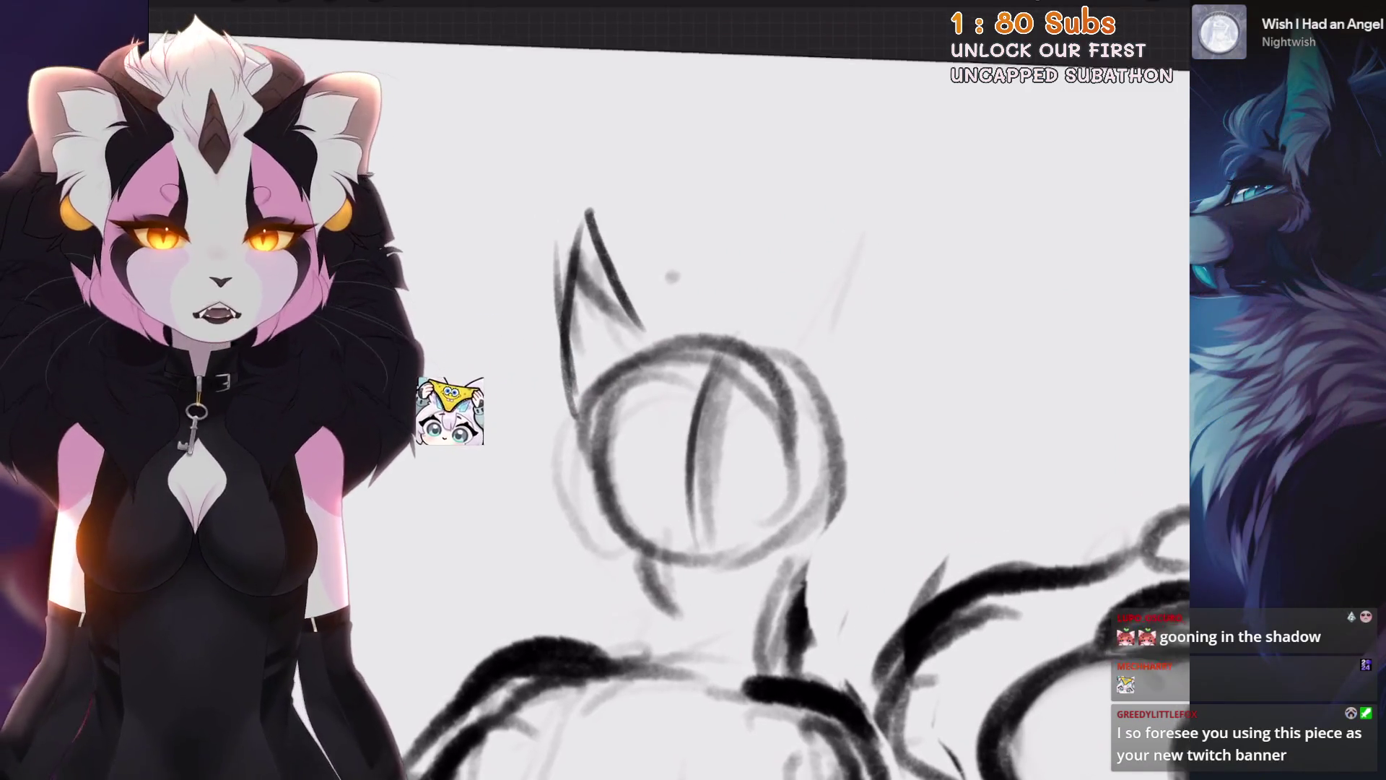
scroll(722, 433, down, 1)
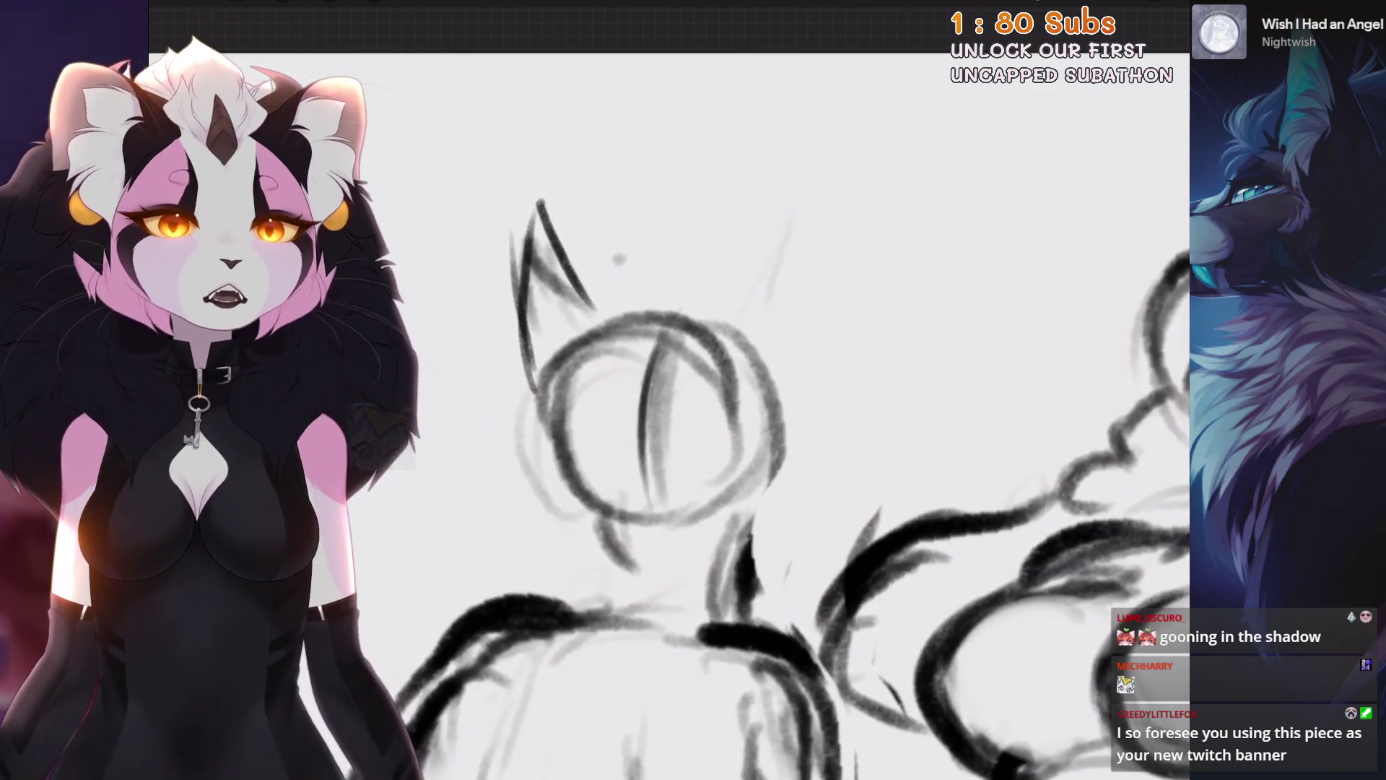
scroll(722, 433, down, 1)
scroll(722, 433, up, 2)
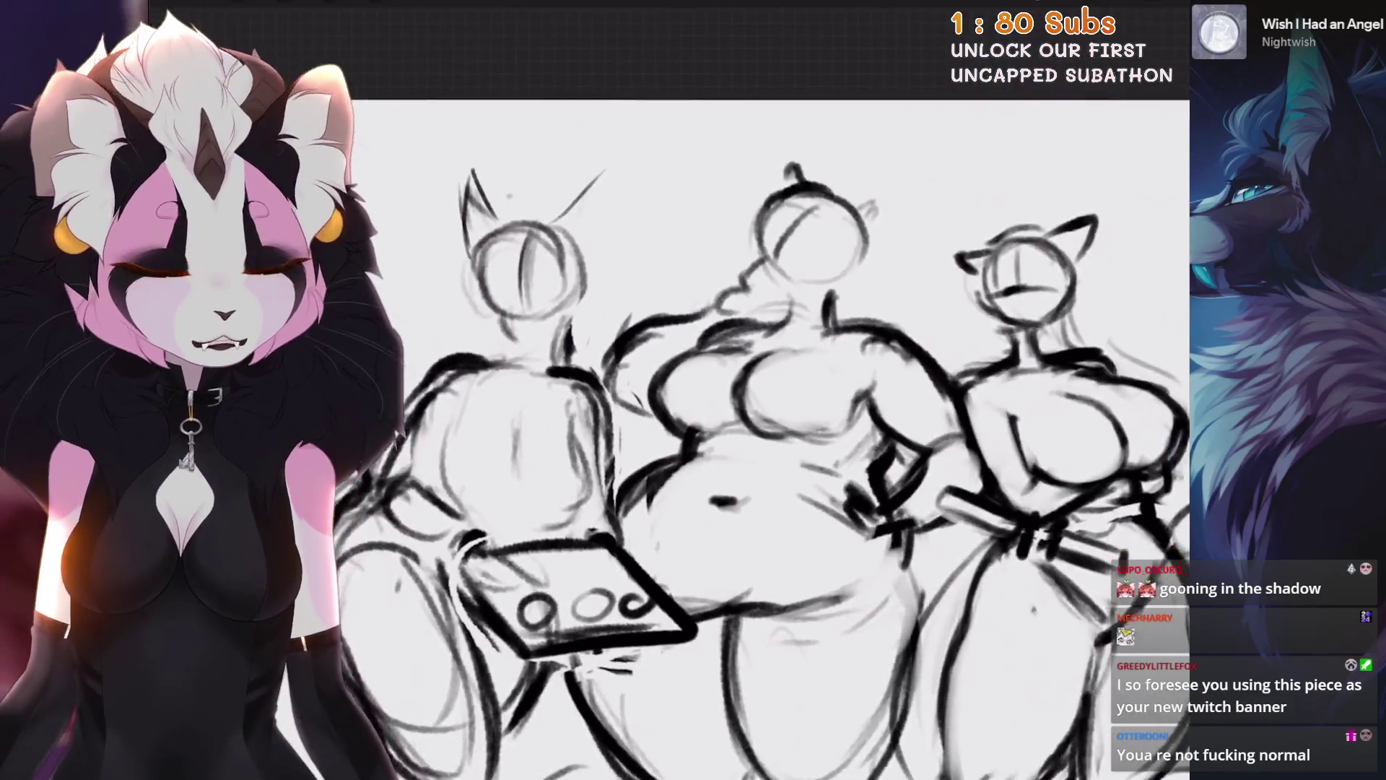
click(1155, 18)
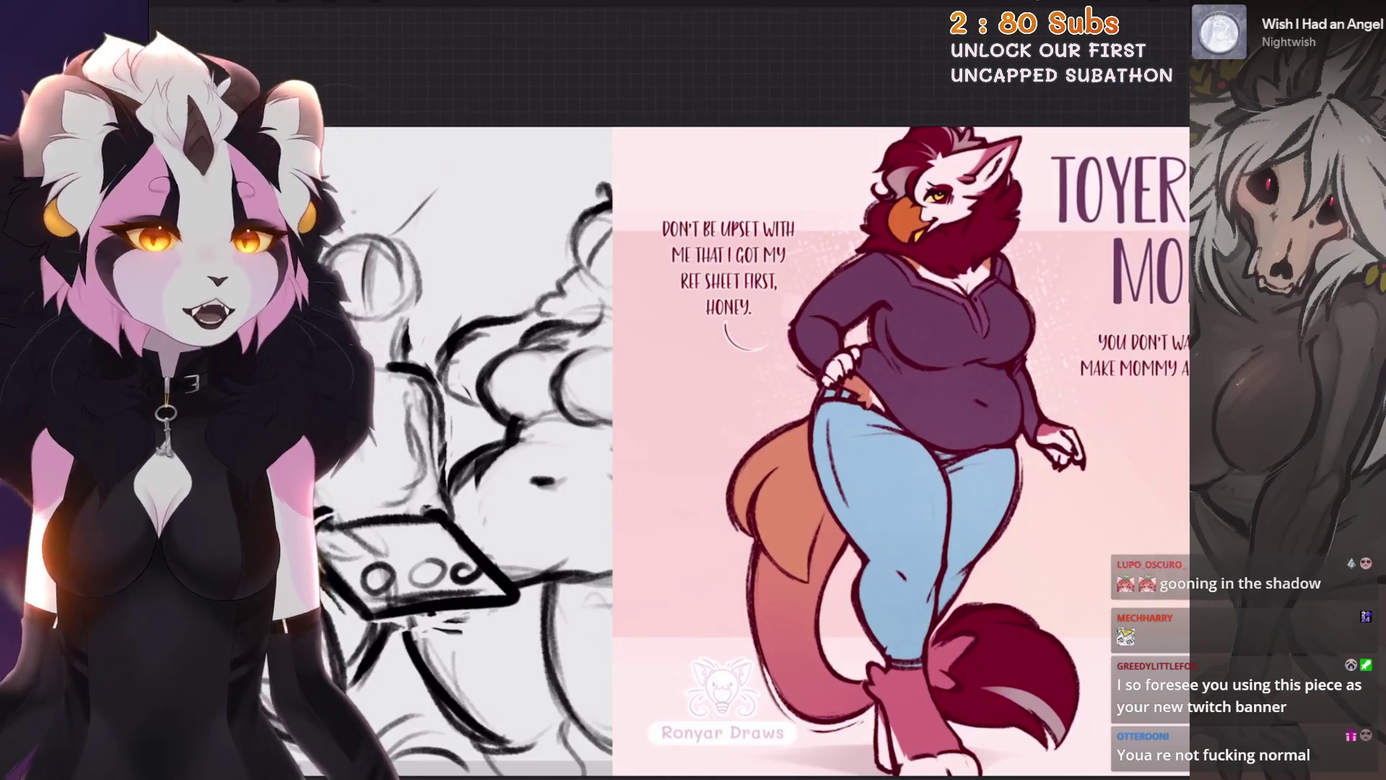
Step: Erase the inner head-circle guide strokes, undo once, and show the pink reference sheet layer
key(l)
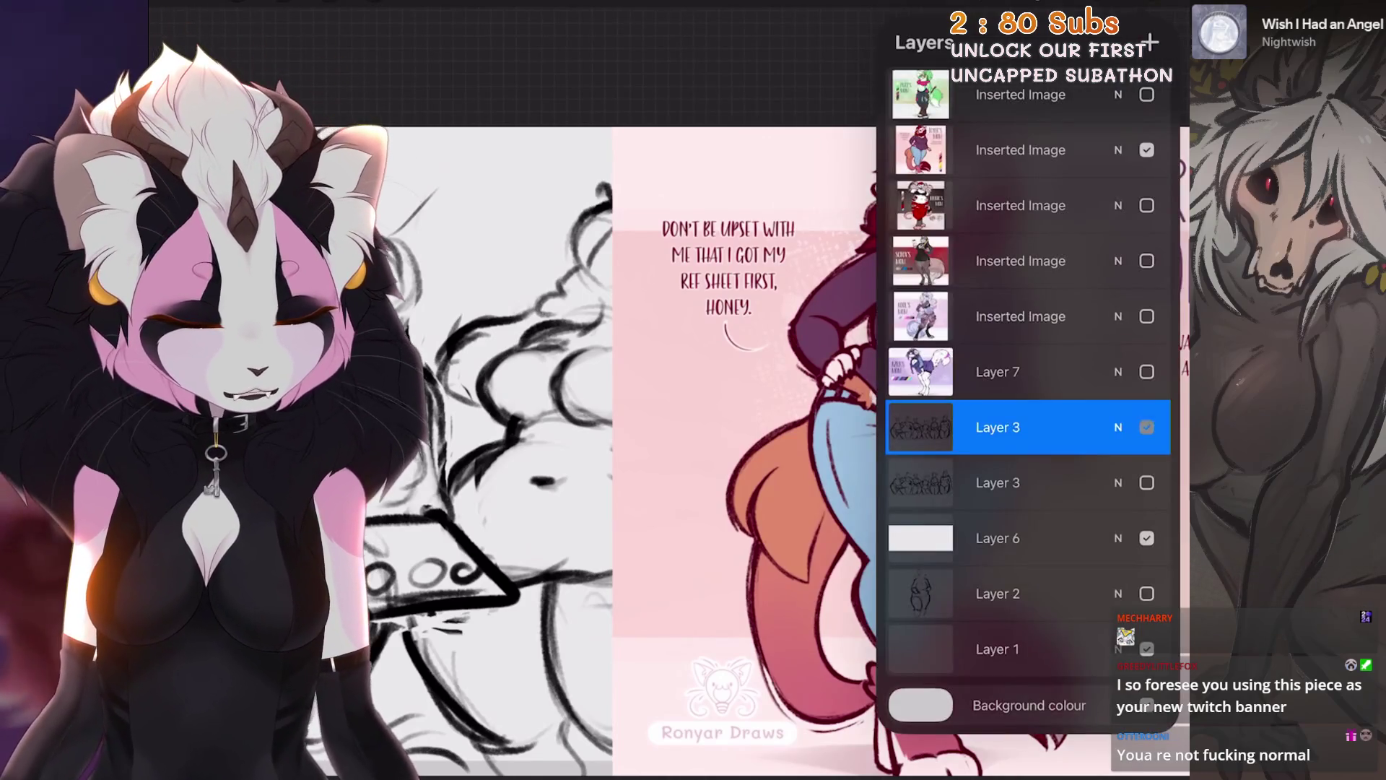
scroll(1027, 397, down, 2)
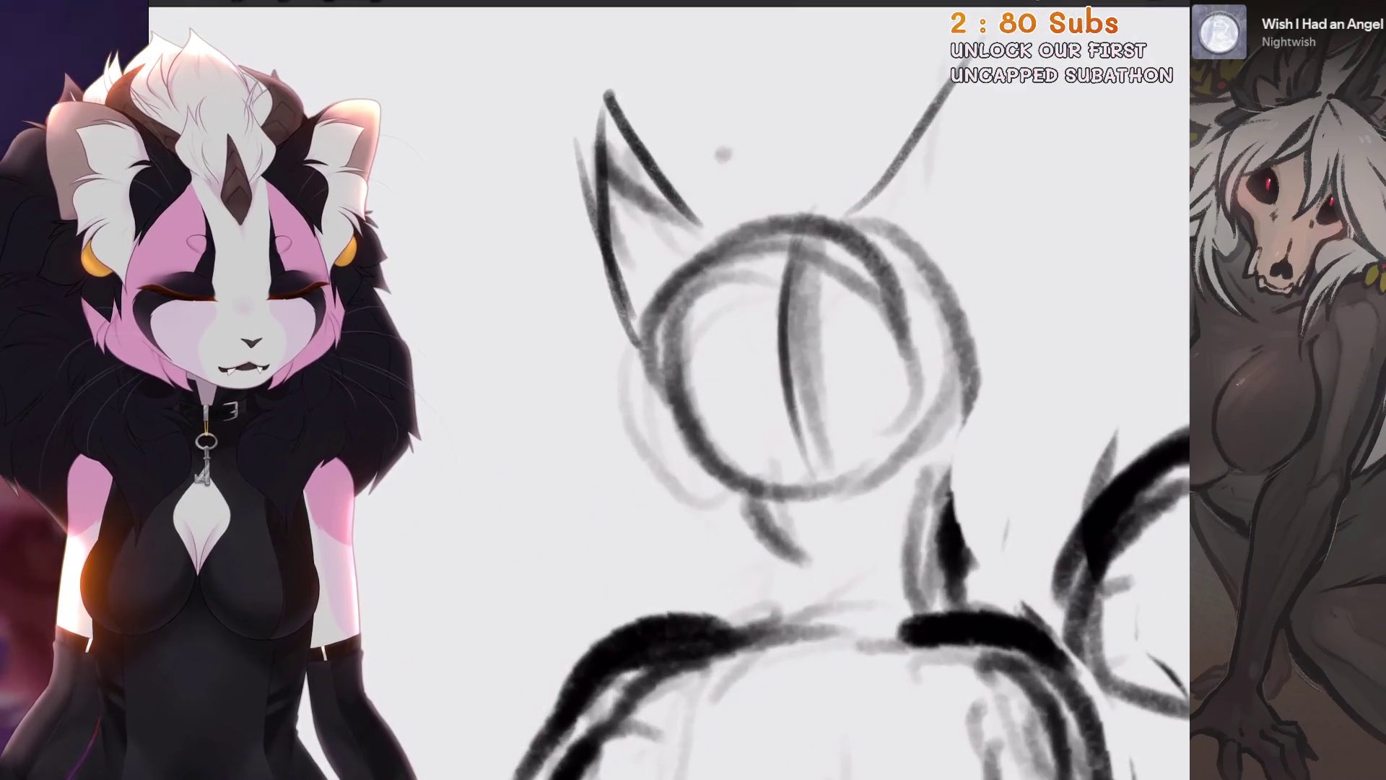
mouse_move(776, 260)
mouse_down()
mouse_move(795, 378)
mouse_move(859, 404)
mouse_up()
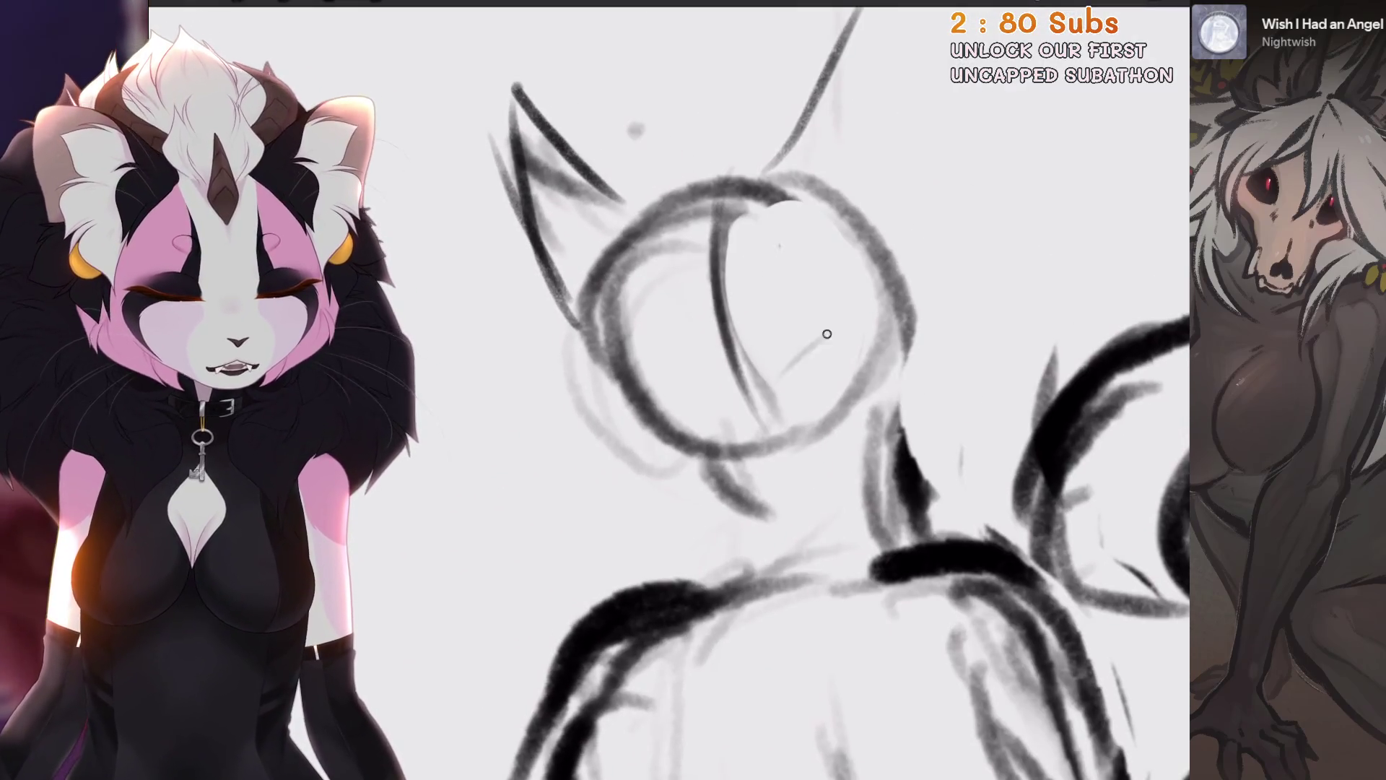
key(ctrl+z)
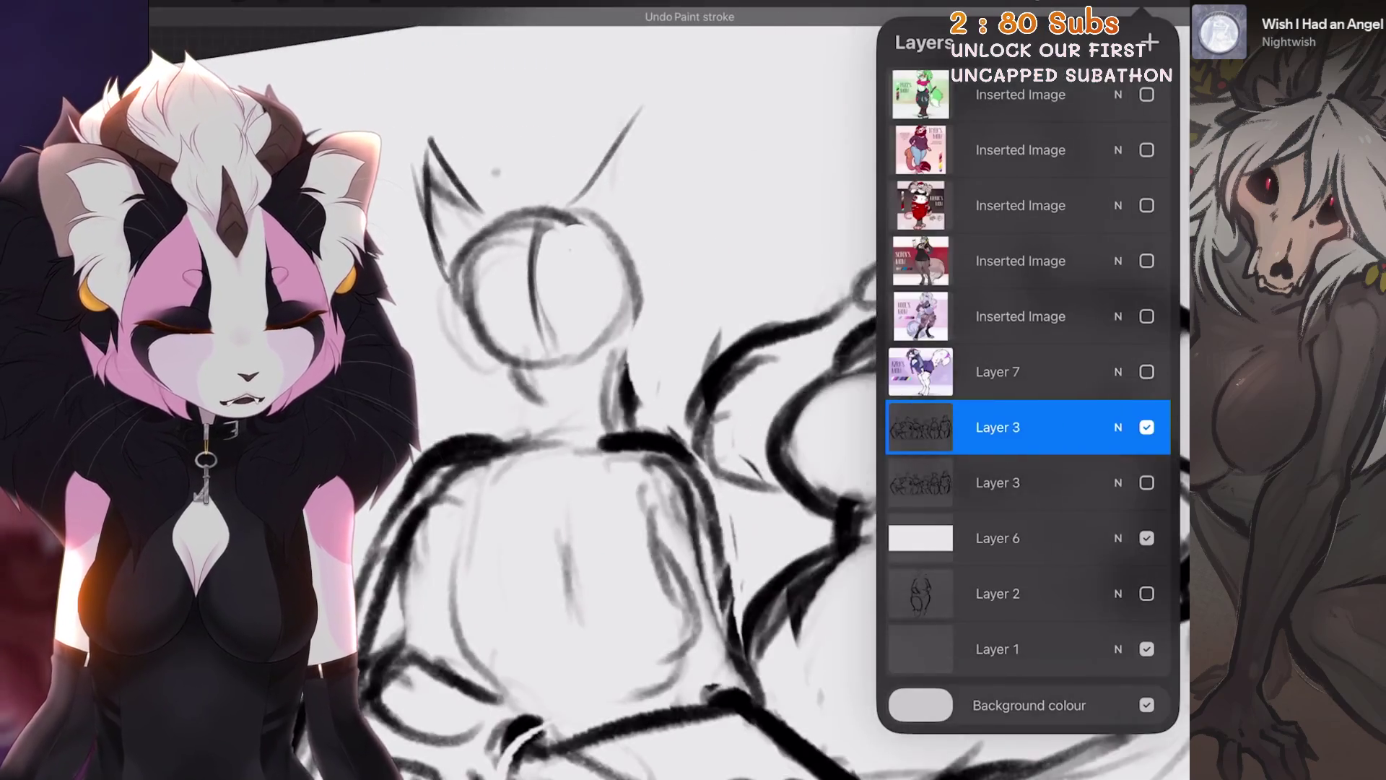
click(1147, 150)
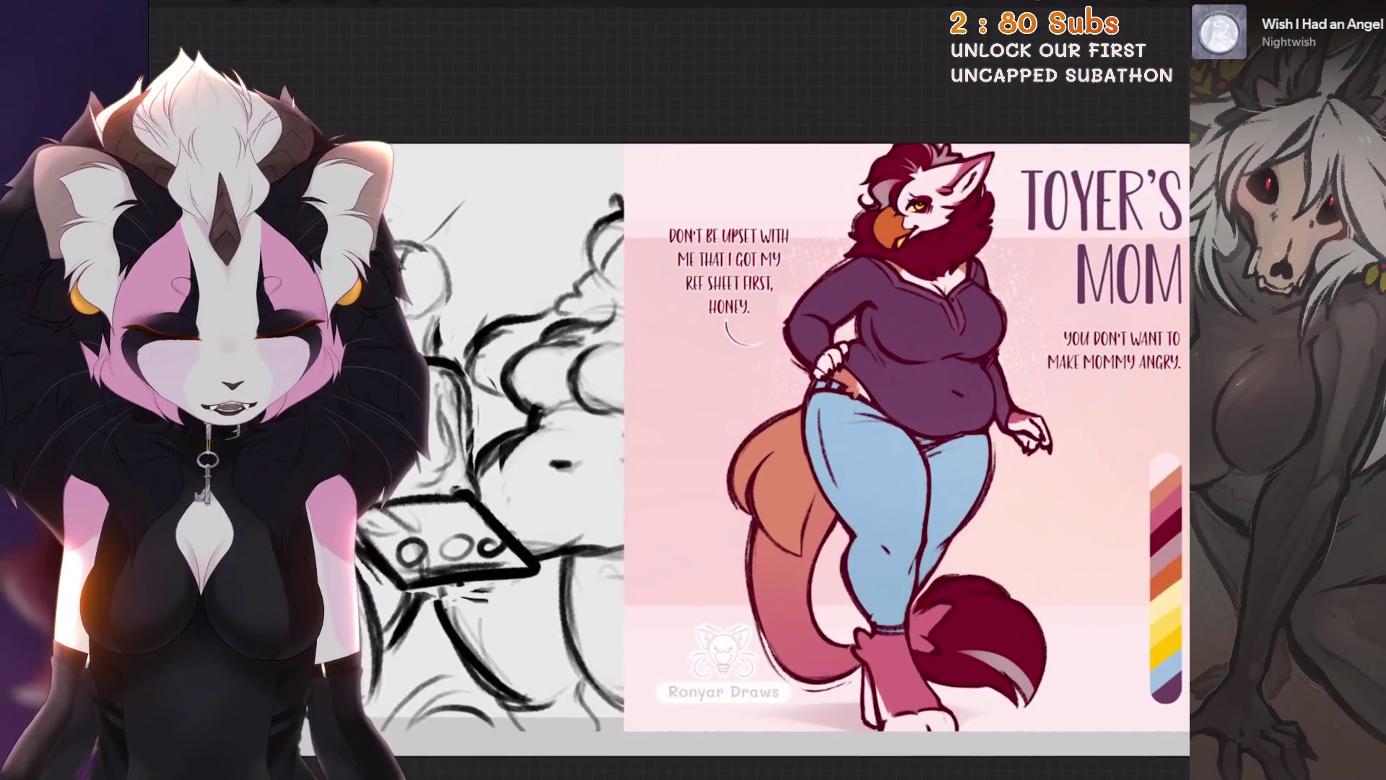
scroll(795, 476, down, 3)
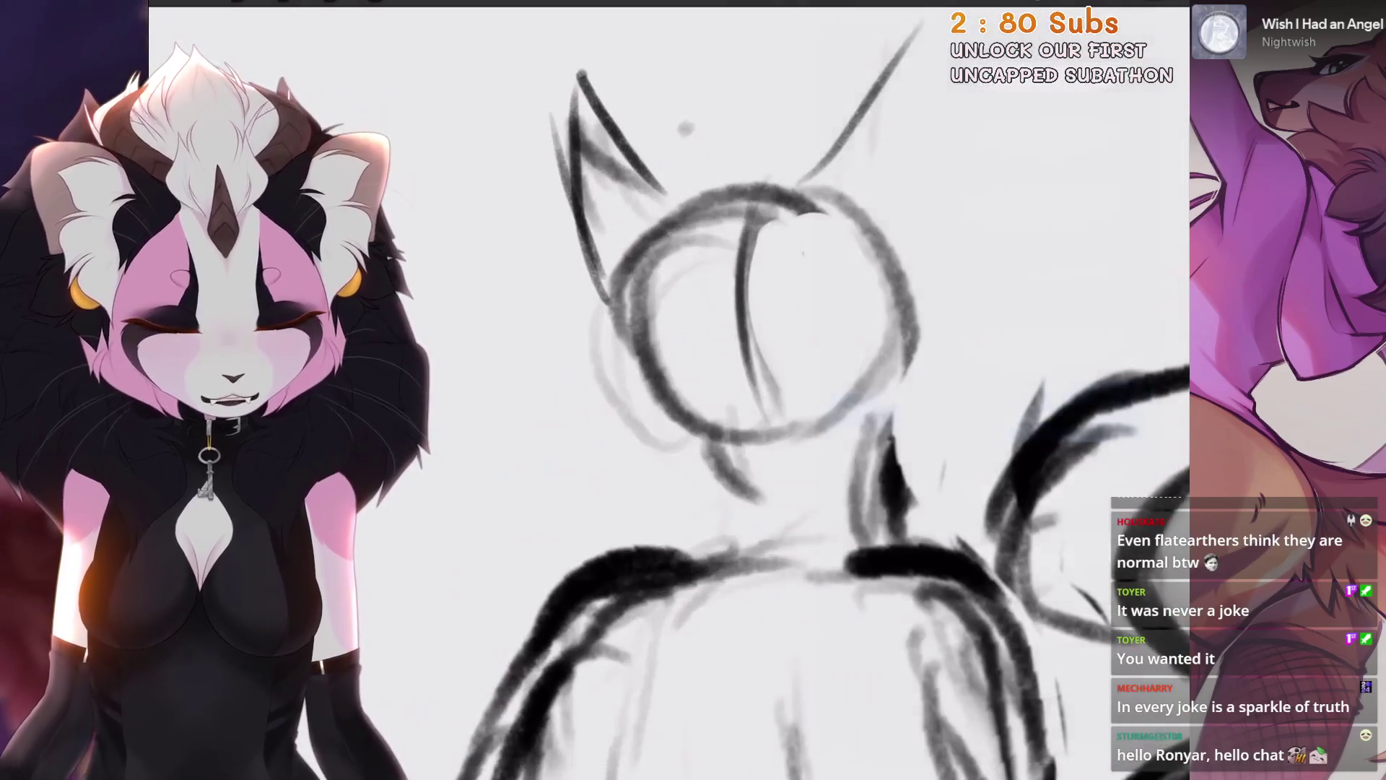
Step: Redraw the small curve below the head circle and sketch new head and ear strokes
key(ctrl+z)
drag(769, 405, 751, 527)
key(ctrl+z)
key(ctrl+z)
drag(747, 415, 762, 523)
scroll(743, 398, down, 3)
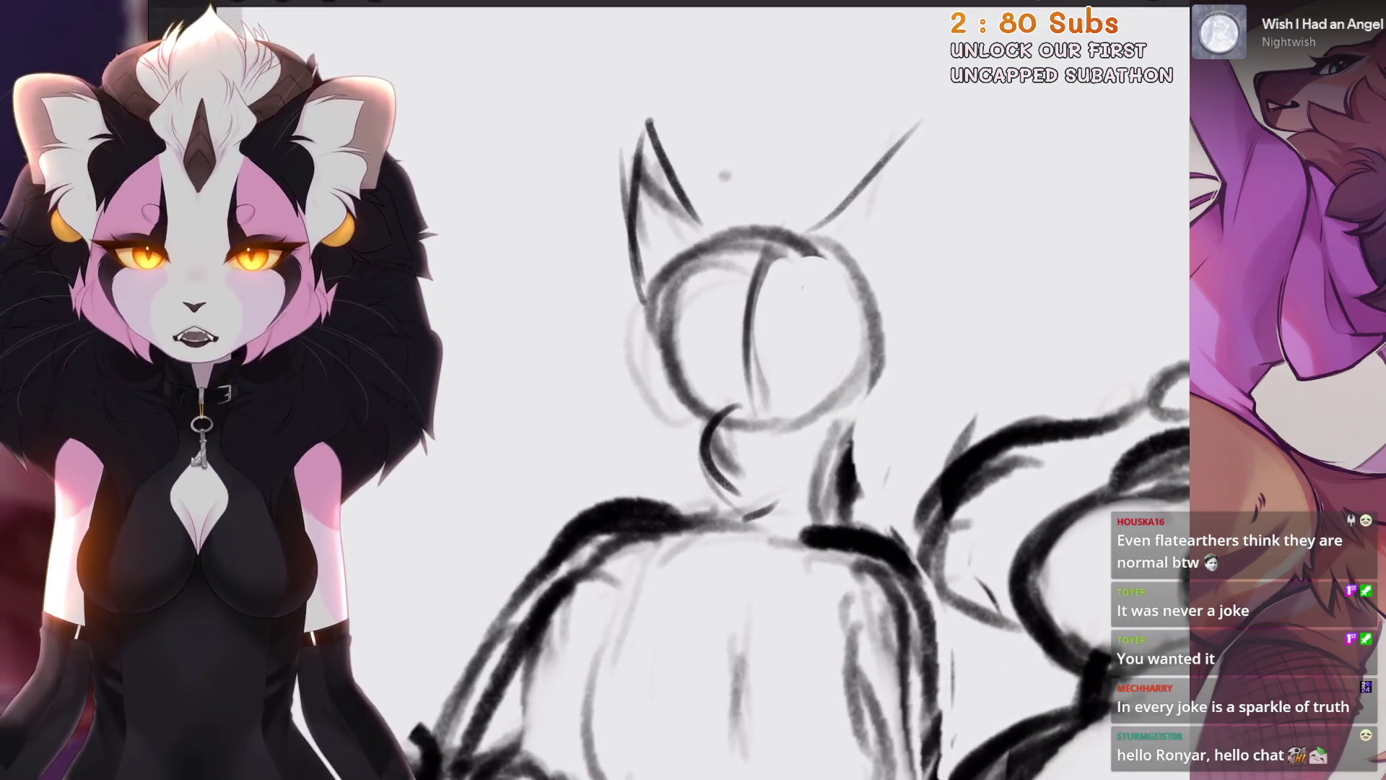
scroll(744, 397, down, 2)
scroll(744, 397, up, 3)
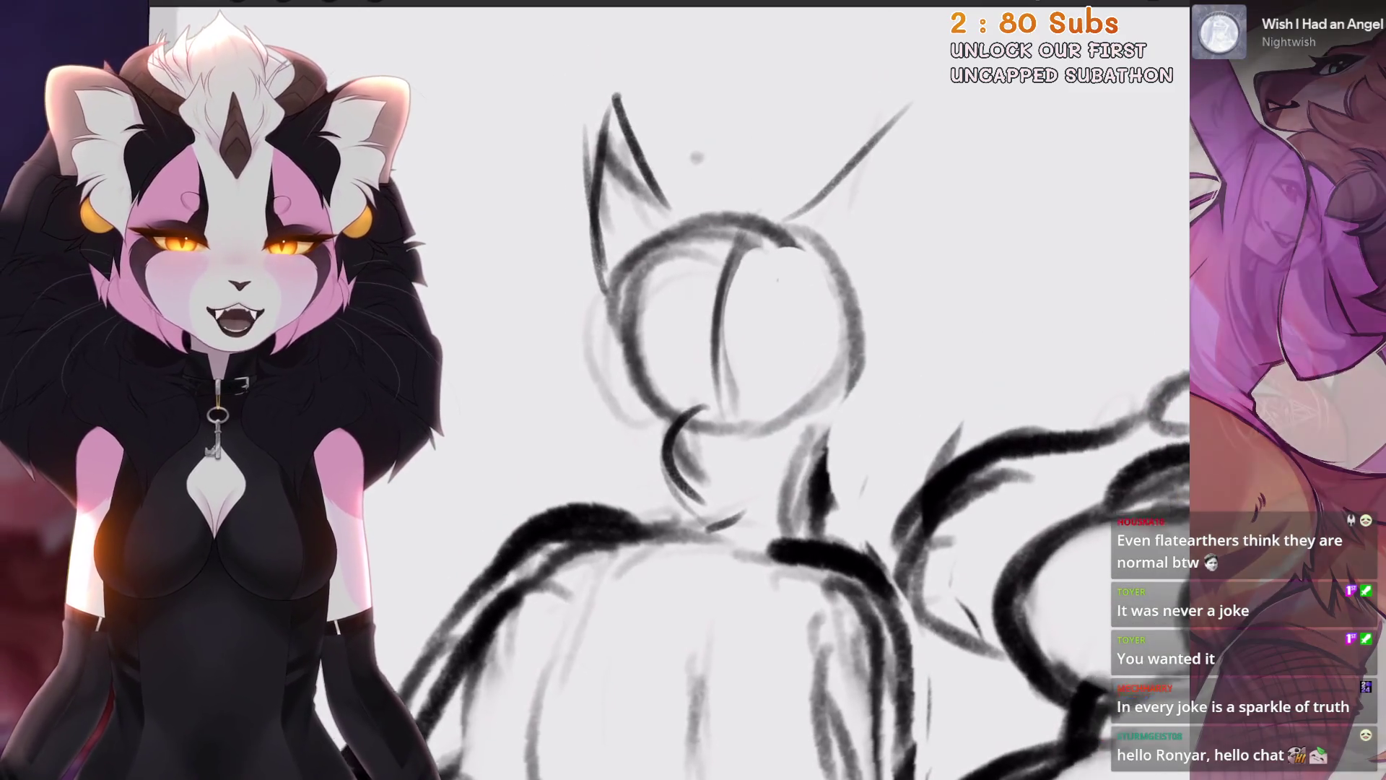
scroll(744, 397, down, 3)
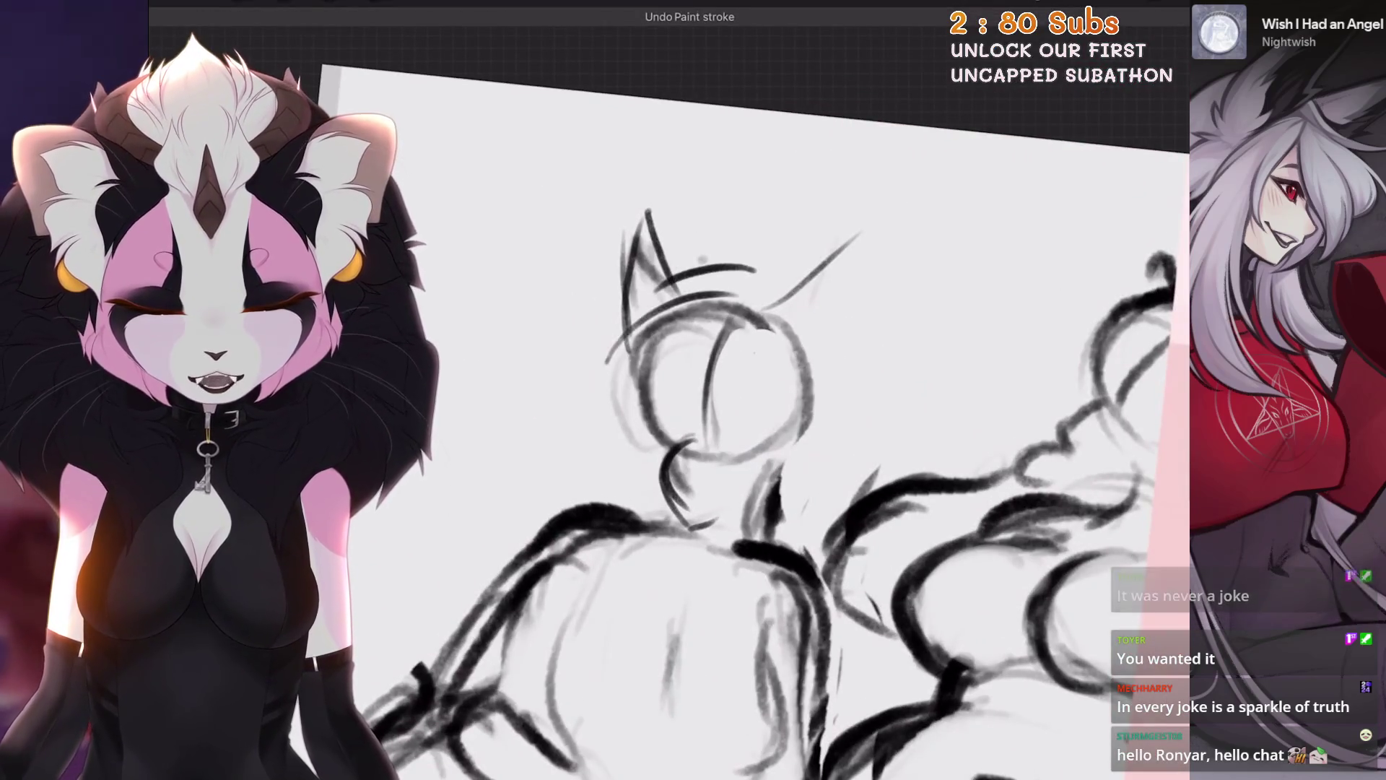
drag(654, 250, 758, 225)
drag(653, 303, 639, 434)
Step: Flip the canvas horizontally to check proportions, then undo two stray strokes
click(238, 2)
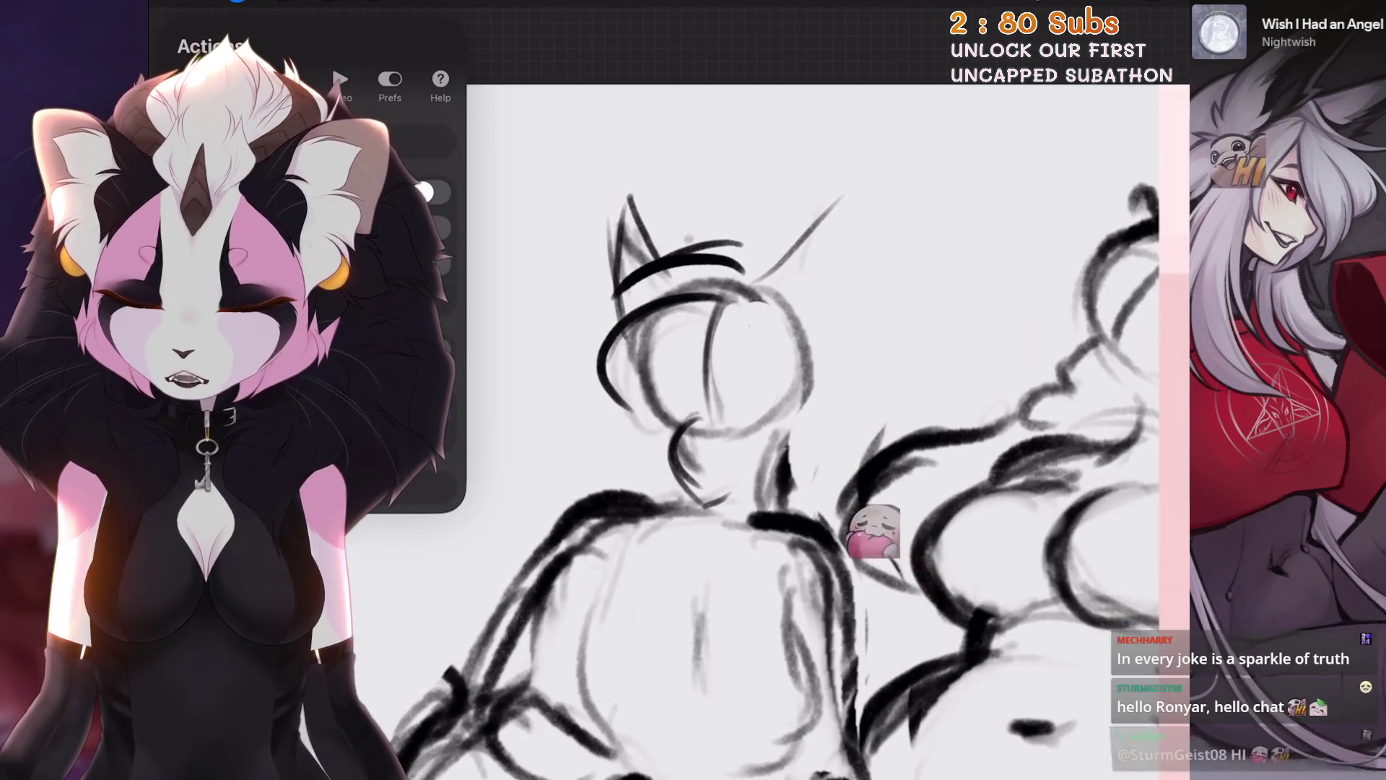
click(303, 336)
scroll(693, 433, up, 3)
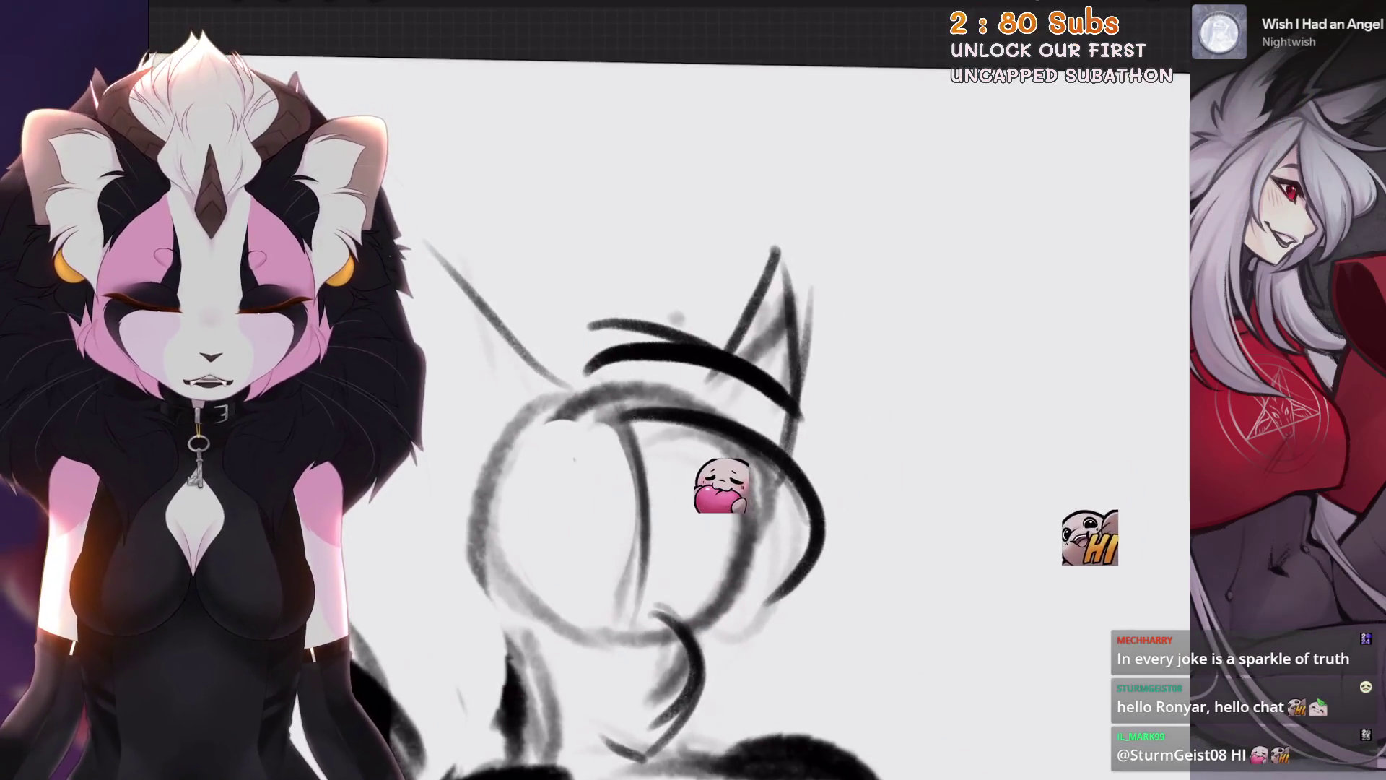
scroll(694, 404, up, 3)
key(ctrl+z)
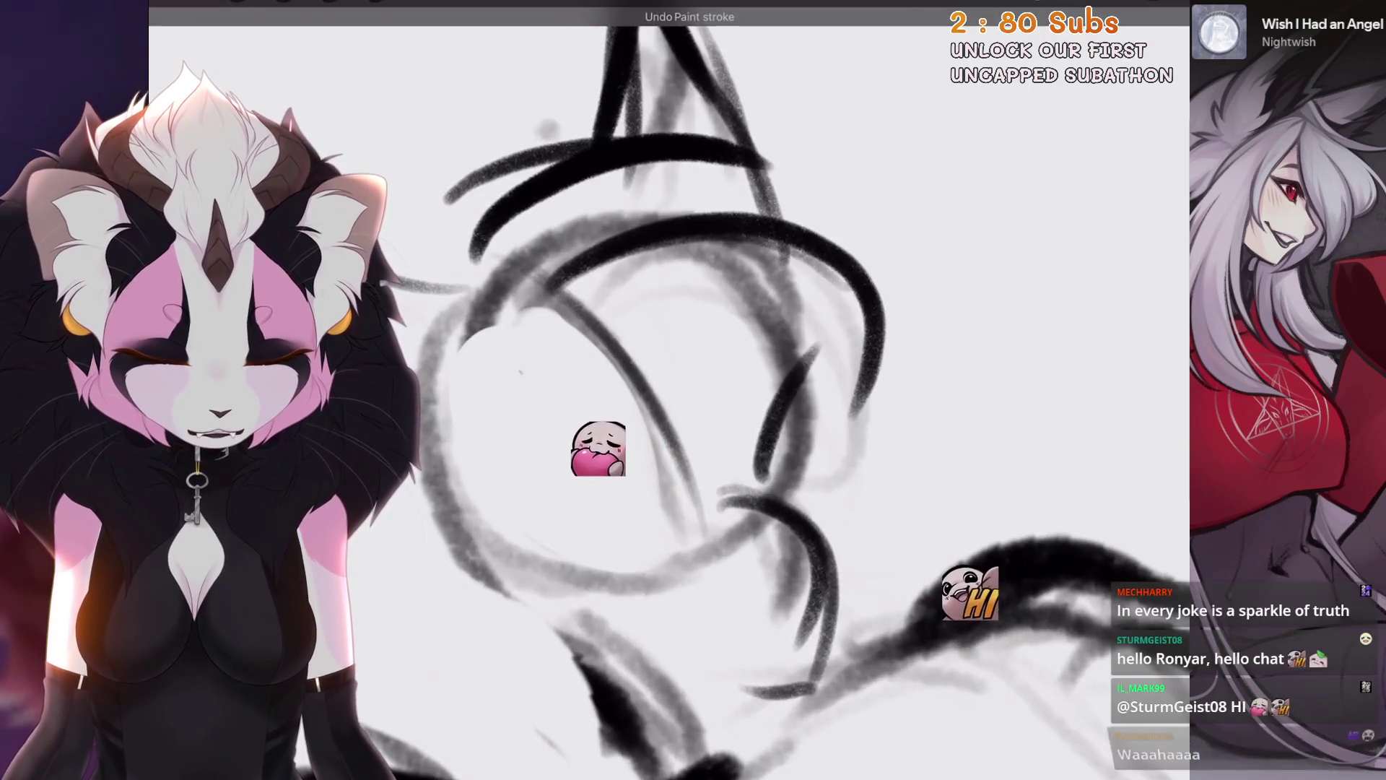
scroll(693, 390, down, 1)
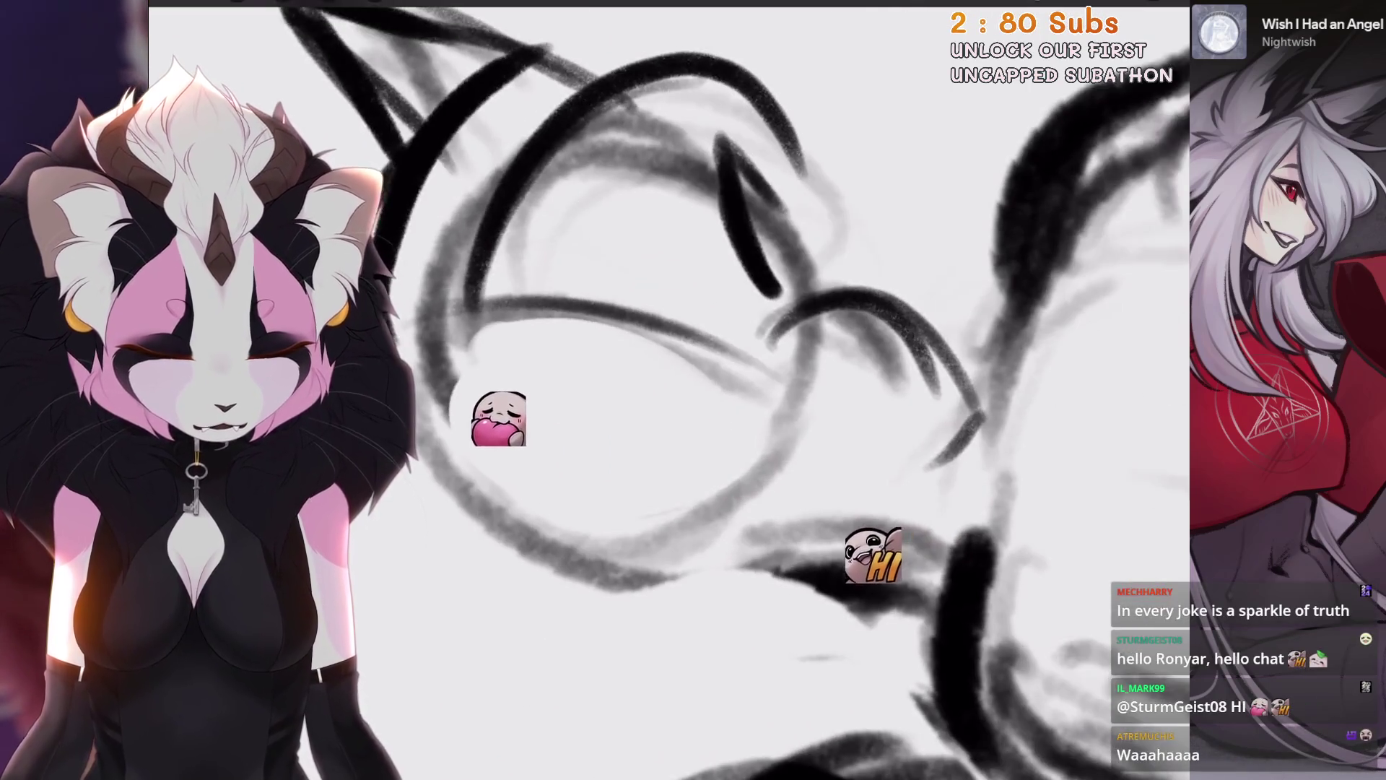
key(ctrl+z)
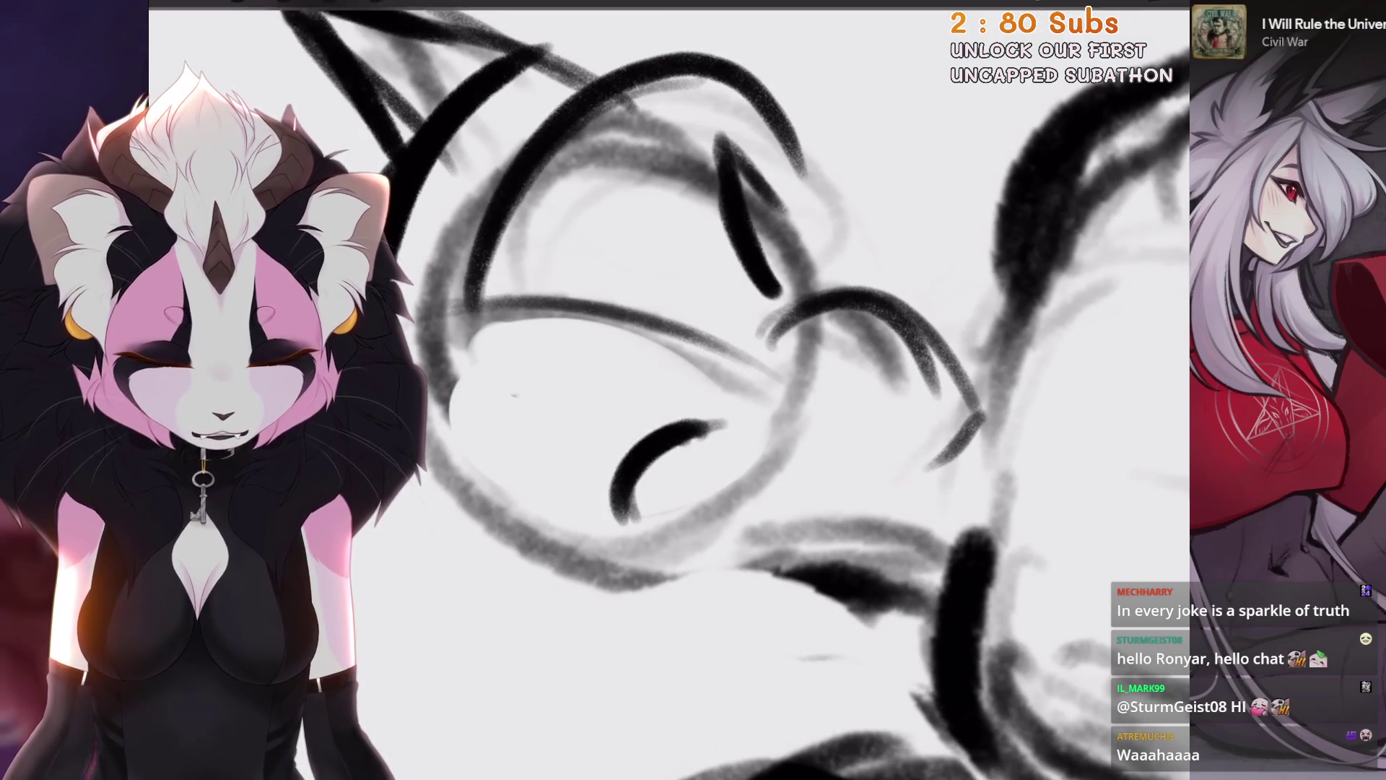
Step: Draw the closed-eye and muzzle curves across the face and up the side of the head
drag(740, 432, 621, 516)
scroll(621, 516, down, 5)
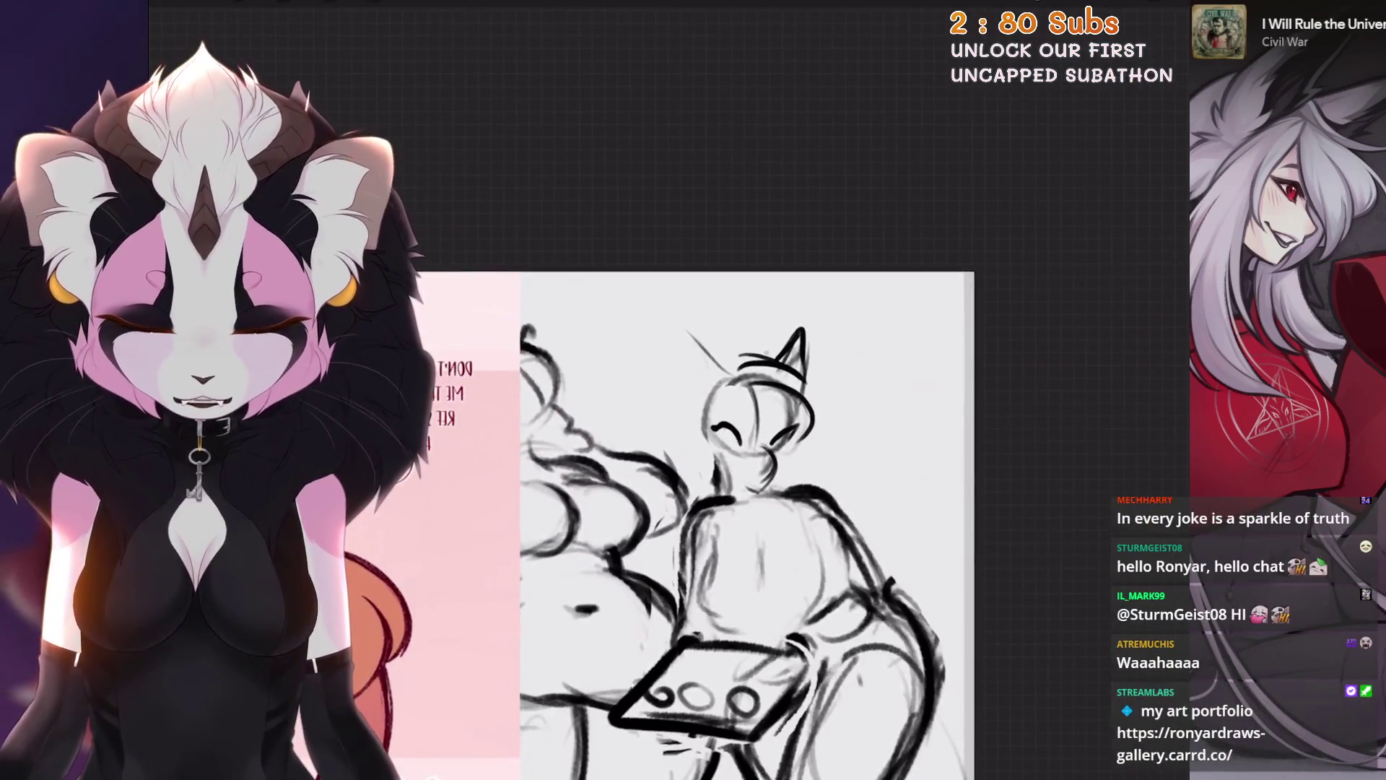
scroll(694, 390, up, 3)
scroll(693, 390, up, 5)
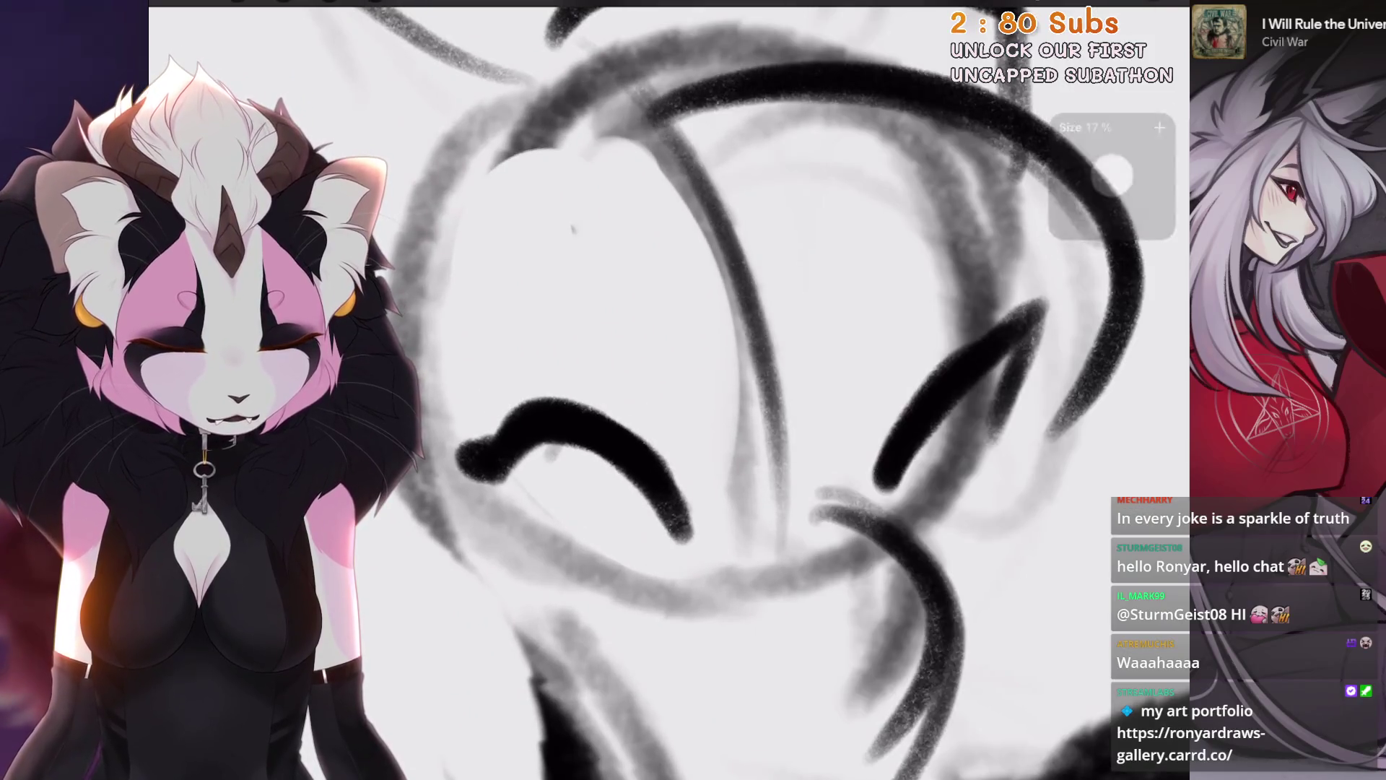
key(ctrl+z)
mouse_move(801, 462)
mouse_down()
mouse_move(854, 340)
mouse_move(904, 346)
mouse_up()
mouse_move(542, 437)
mouse_down()
mouse_move(553, 530)
mouse_move(571, 538)
mouse_up()
mouse_move(657, 379)
mouse_down()
mouse_move(795, 386)
mouse_move(812, 499)
mouse_up()
scroll(812, 500, down, 5)
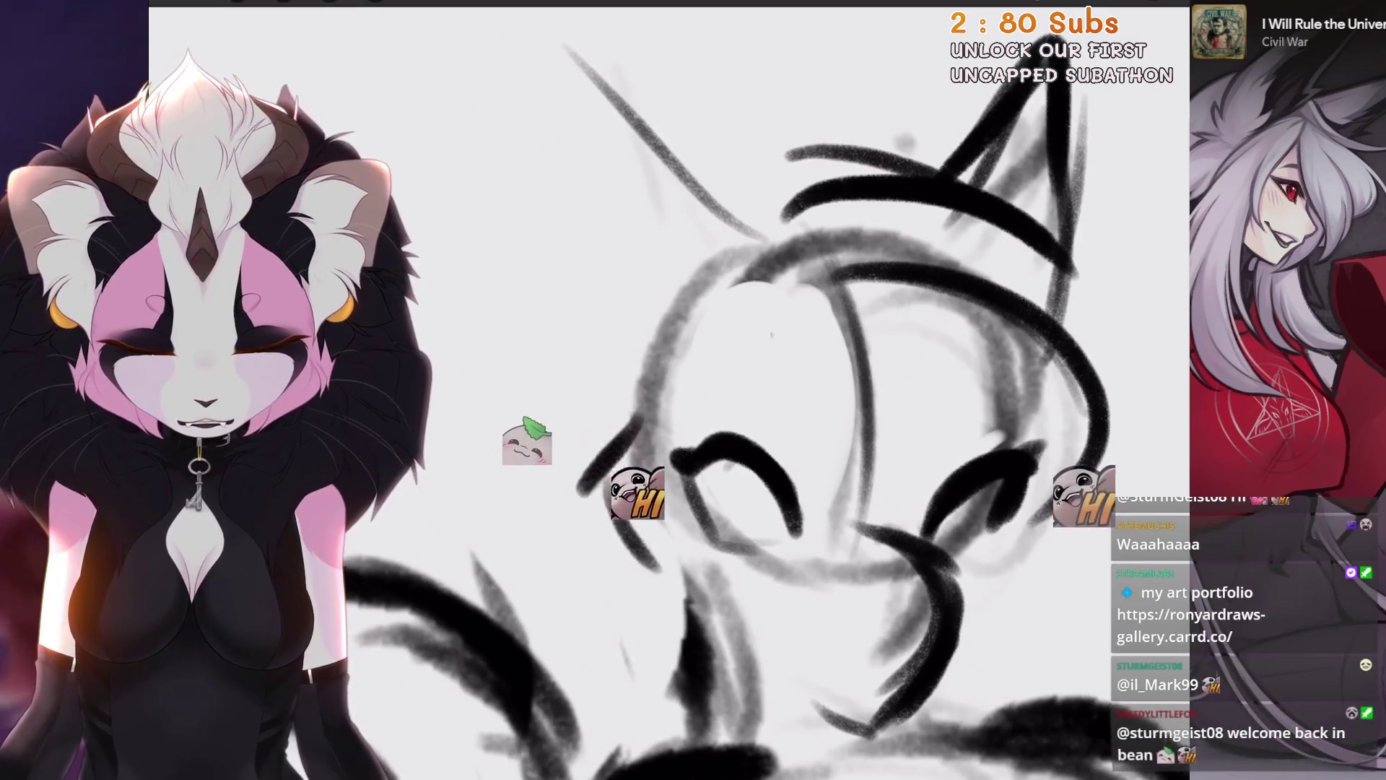
scroll(723, 433, up, 5)
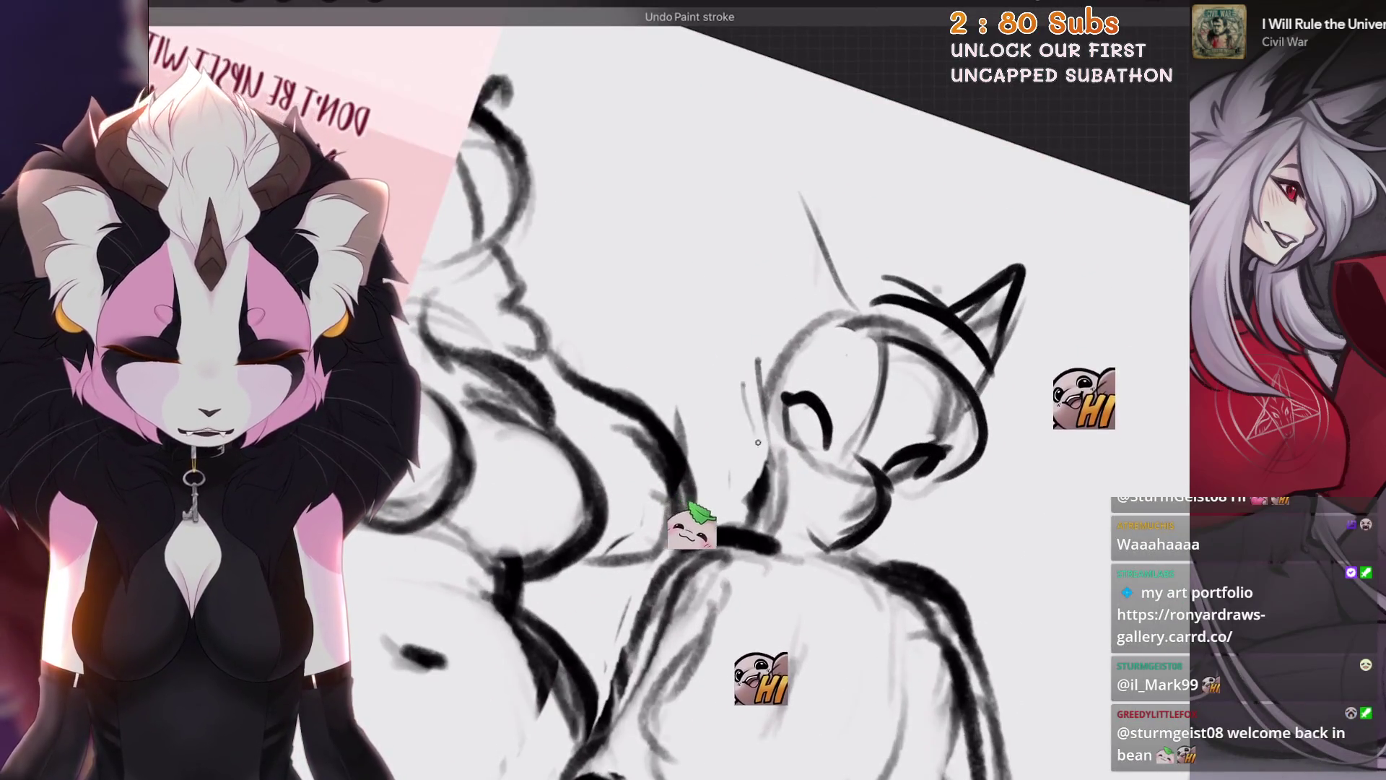
scroll(722, 433, down, 2)
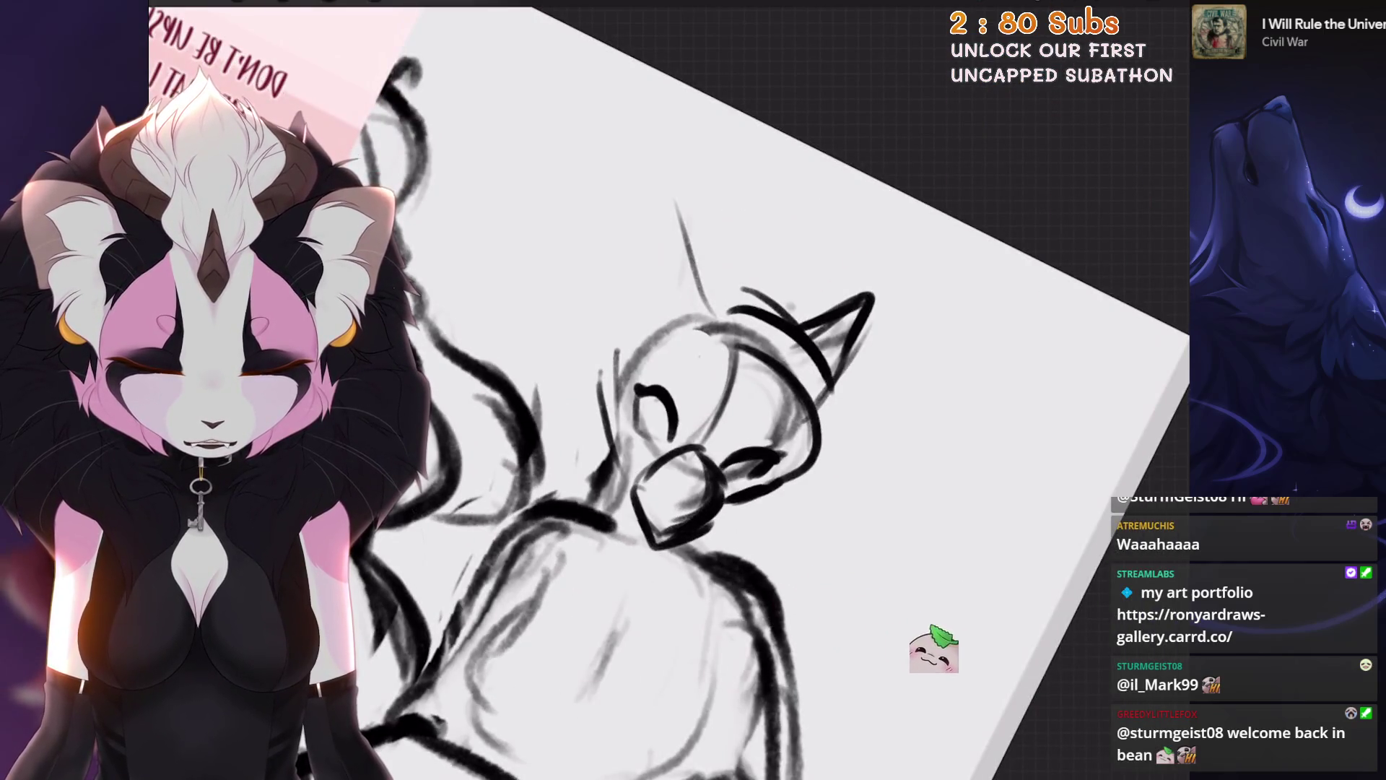
scroll(722, 433, down, 2)
Step: Sketch the left ear and start a freehand selection around it
mouse_move(751, 462)
mouse_down()
mouse_move(731, 310)
mouse_move(670, 416)
mouse_move(683, 444)
mouse_up()
scroll(671, 416, up, 3)
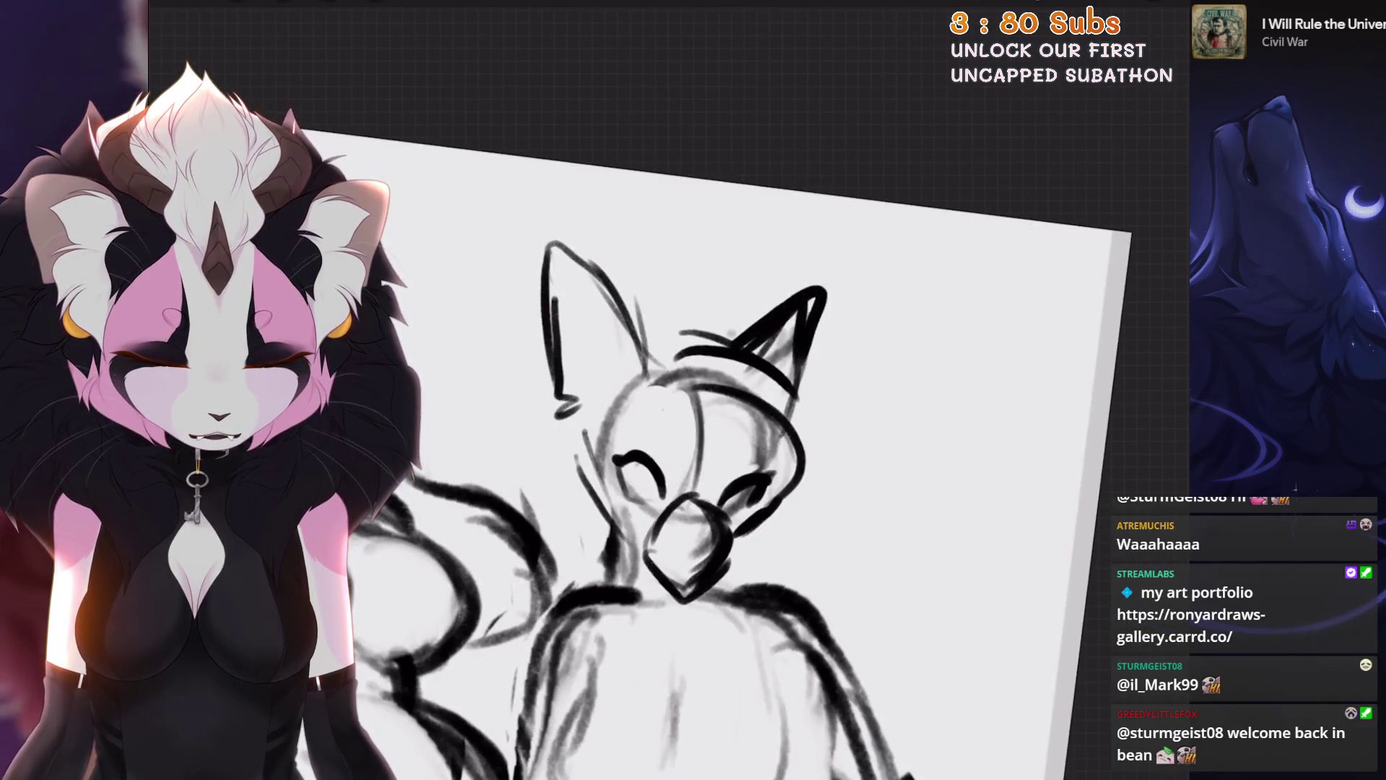
scroll(722, 433, up, 3)
click(328, 2)
mouse_move(547, 437)
mouse_down()
mouse_move(612, 399)
mouse_move(548, 436)
mouse_up()
Step: Warp the selected left ear, dragging the mesh to bend its tip outward to the left
click(374, 2)
key(ctrl+z)
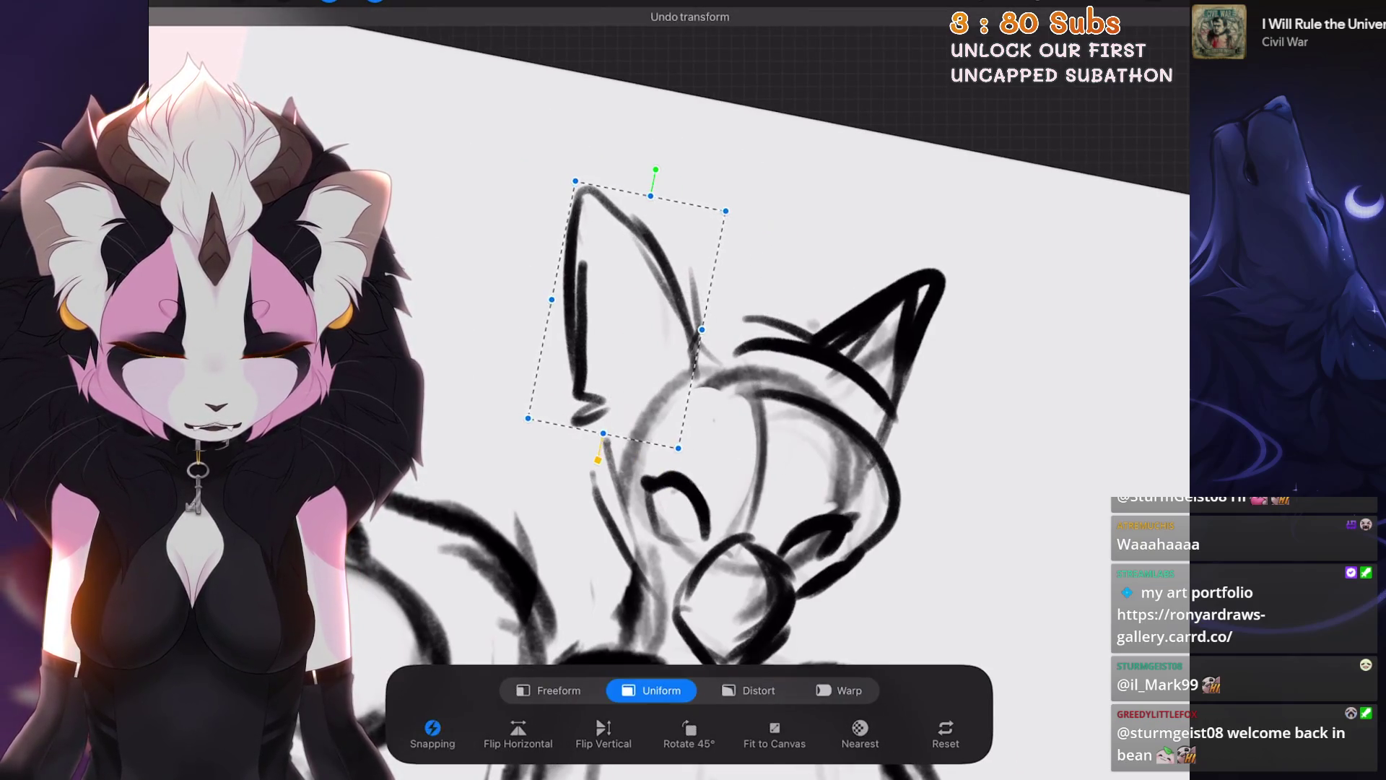
click(840, 691)
mouse_move(577, 184)
mouse_down()
mouse_move(520, 108)
mouse_move(490, 142)
mouse_up()
drag(599, 238, 570, 217)
drag(556, 288, 541, 286)
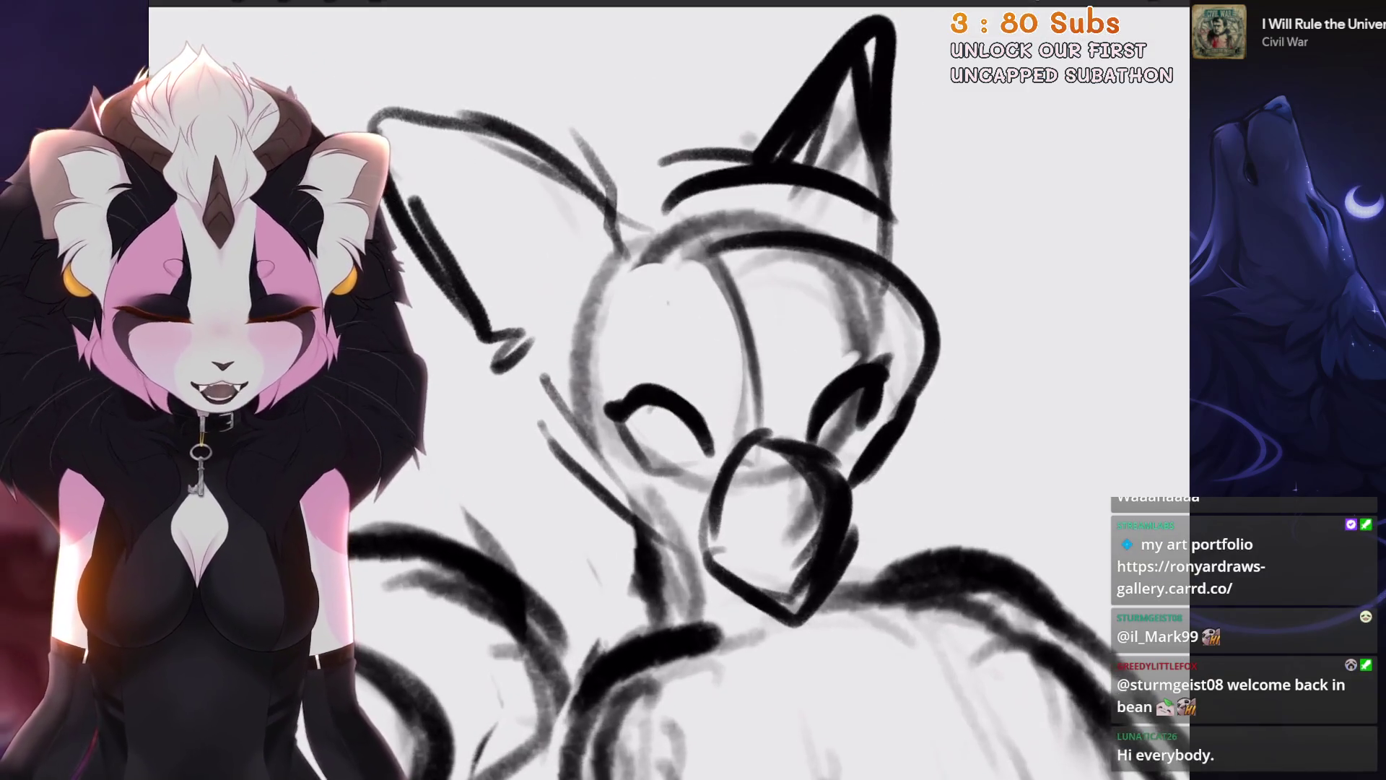
key(ctrl+z)
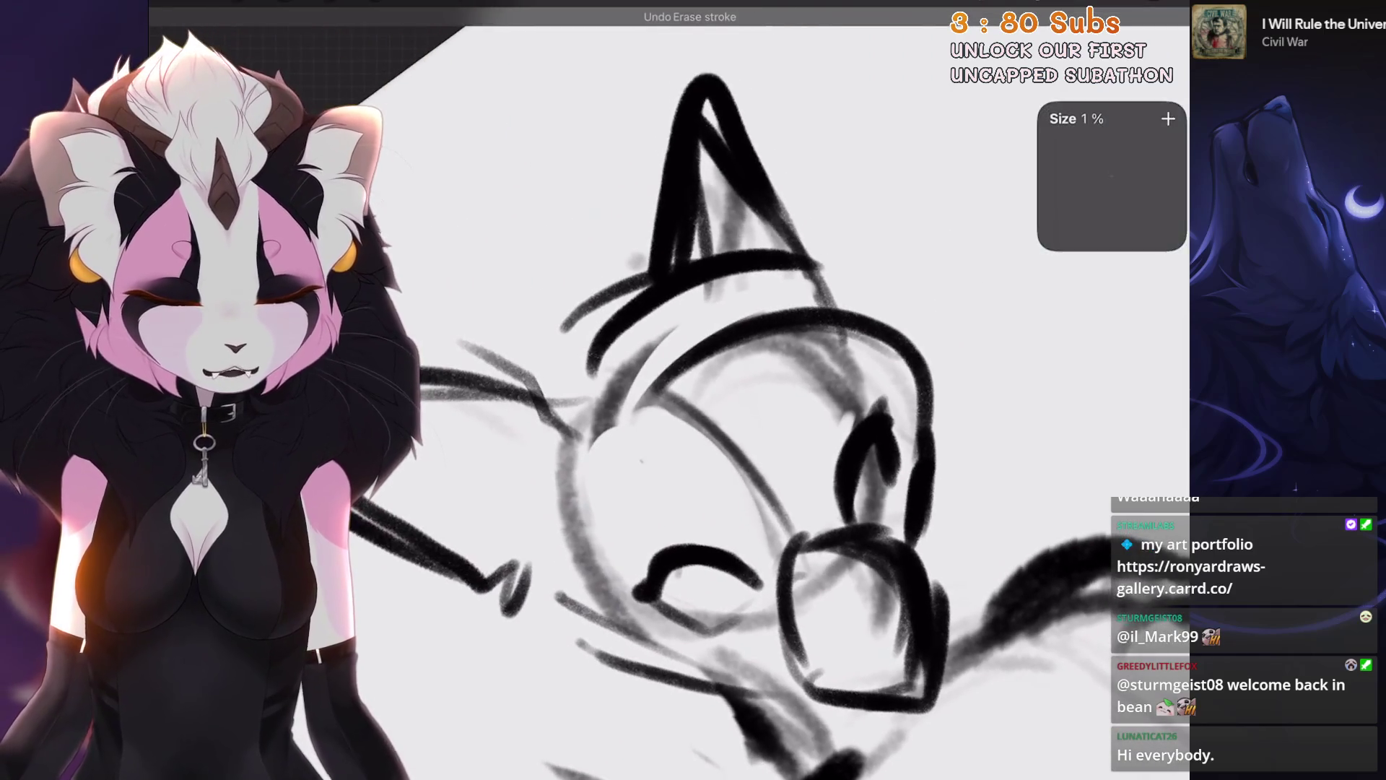
Step: Erase the large arc across the head, then redraw the ear base and add strokes around the ear and head
key(ctrl+z)
mouse_move(892, 347)
mouse_down()
mouse_move(799, 366)
mouse_move(675, 316)
mouse_move(629, 376)
mouse_up()
mouse_move(831, 261)
mouse_down()
mouse_move(651, 261)
mouse_move(600, 325)
mouse_up()
drag(646, 259, 596, 412)
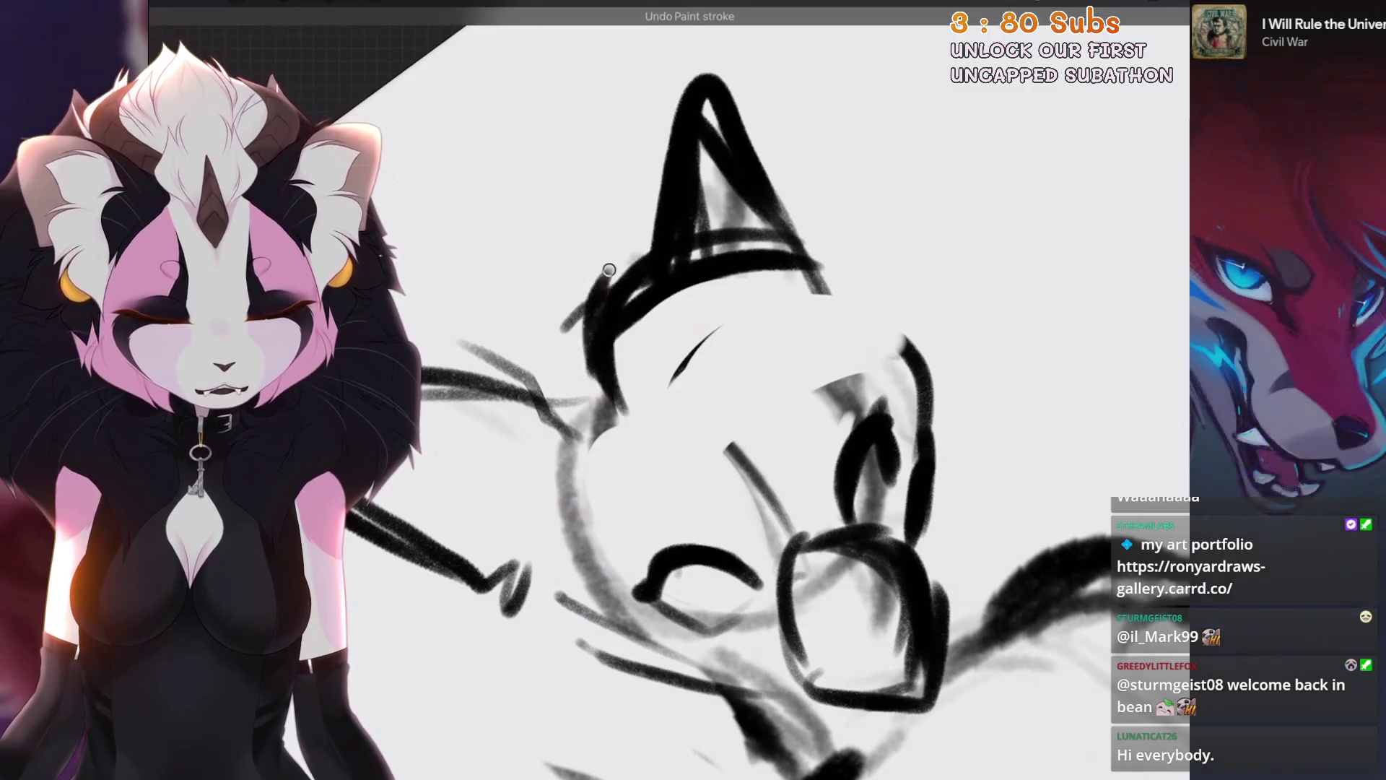
drag(654, 231, 553, 364)
drag(585, 246, 520, 401)
scroll(722, 390, down, 5)
scroll(665, 390, up, 5)
Step: Try strokes near the left eye, undoing each miss, and tilt the view onto the head
drag(599, 332, 662, 314)
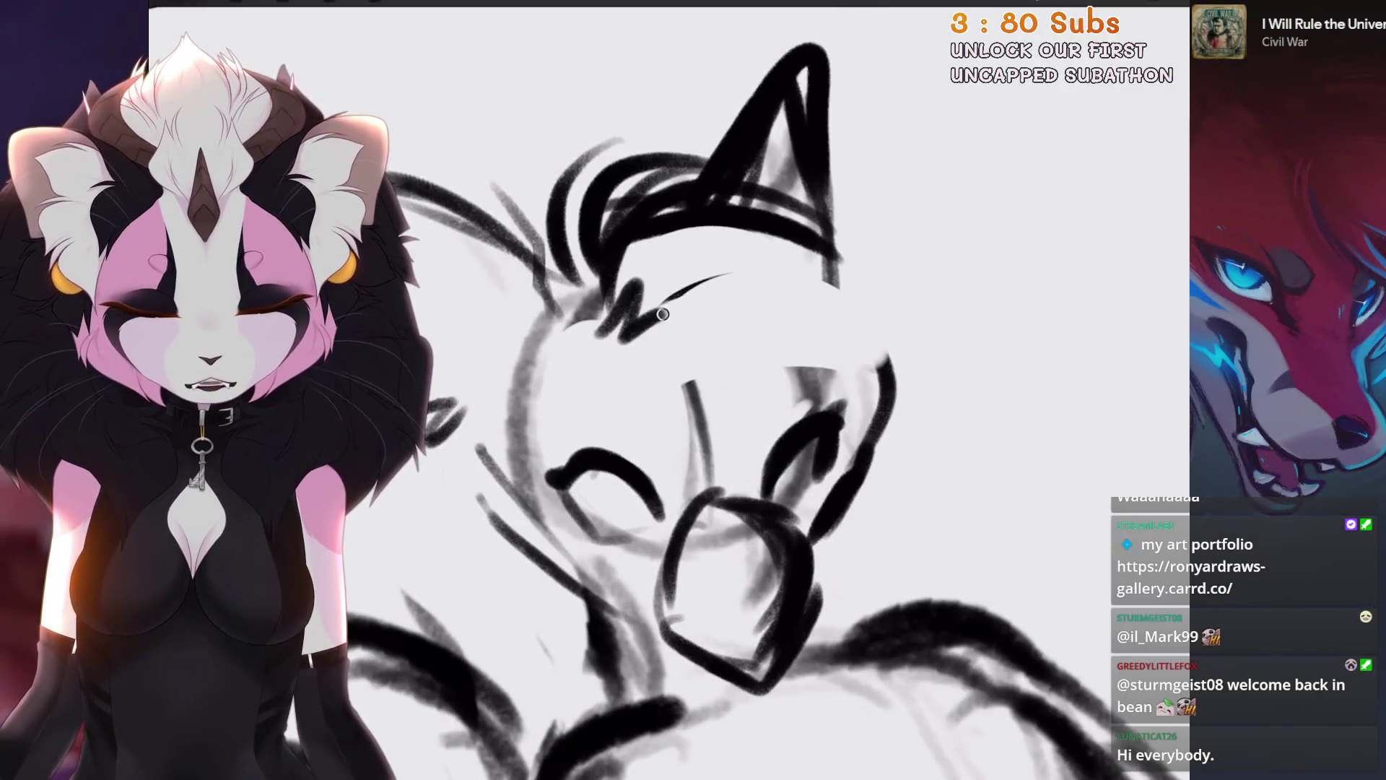
key(ctrl+z)
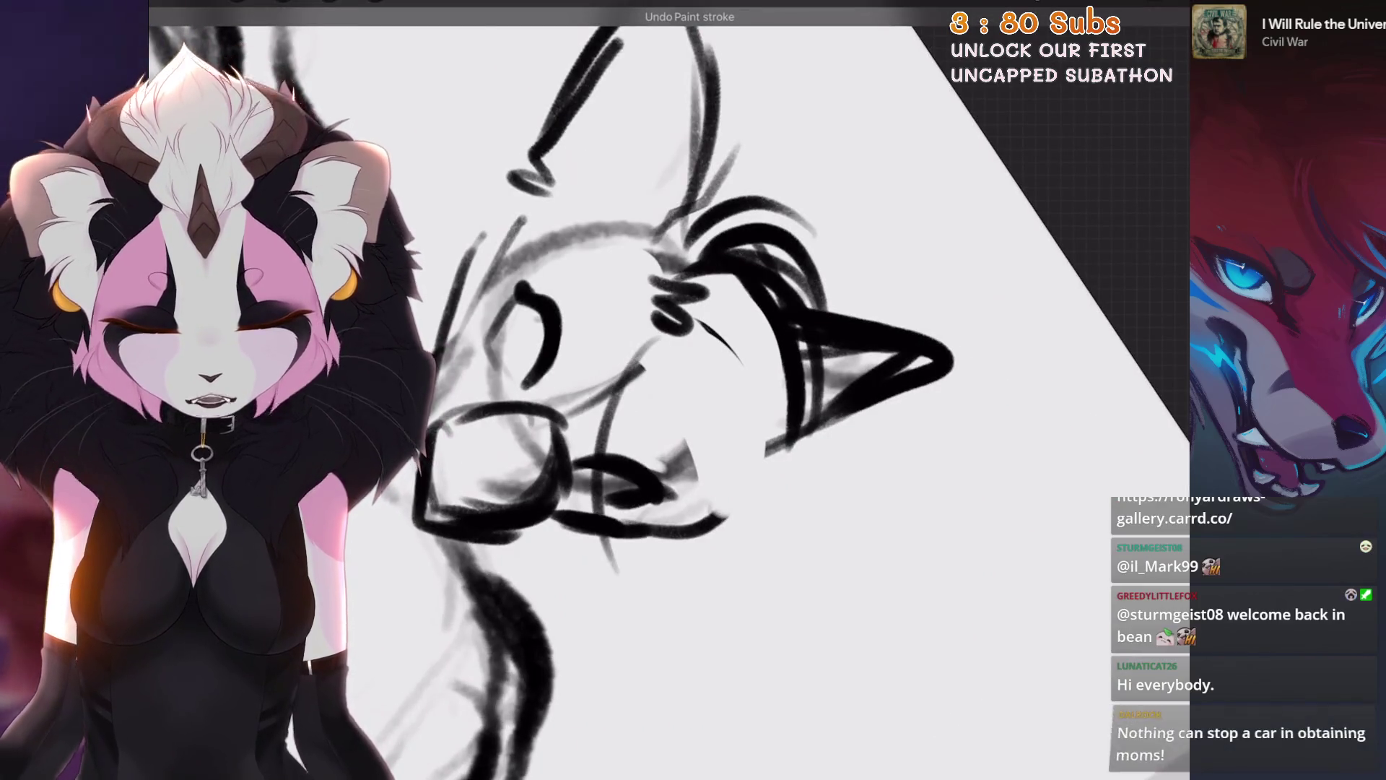
drag(663, 329, 549, 310)
scroll(664, 390, down, 5)
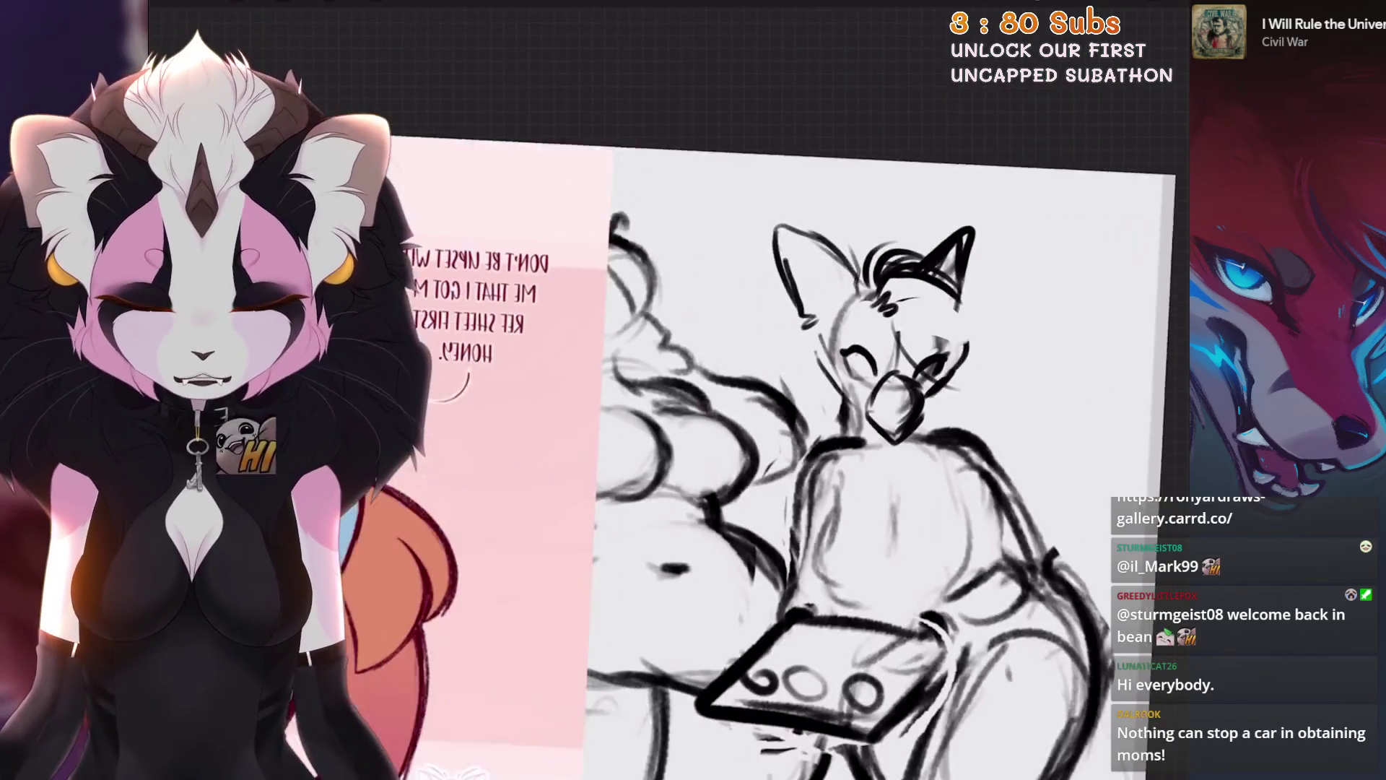
scroll(665, 390, up, 5)
key(ctrl+z)
mouse_move(668, 405)
mouse_down()
mouse_move(788, 311)
mouse_move(676, 415)
mouse_up()
key(ctrl+z)
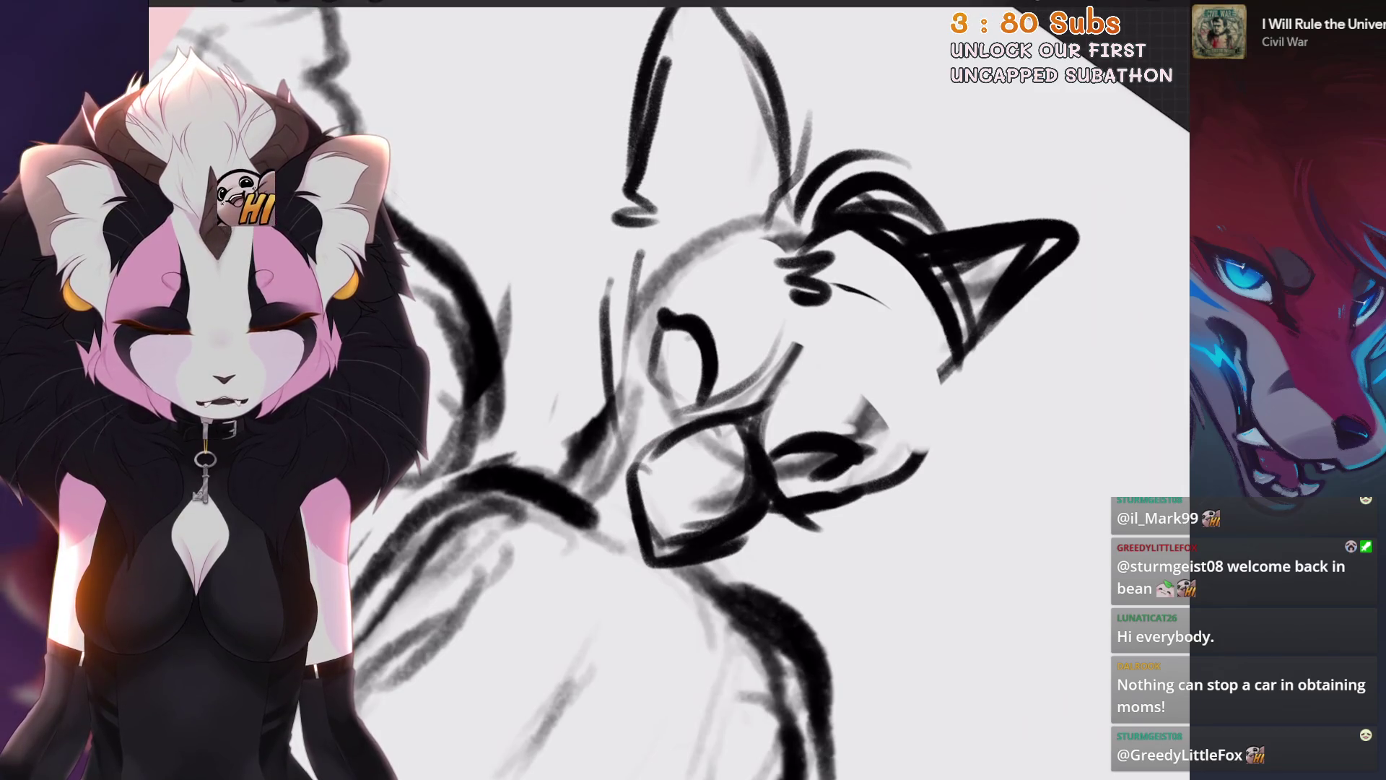
key(ctrl+z)
drag(722, 361, 614, 311)
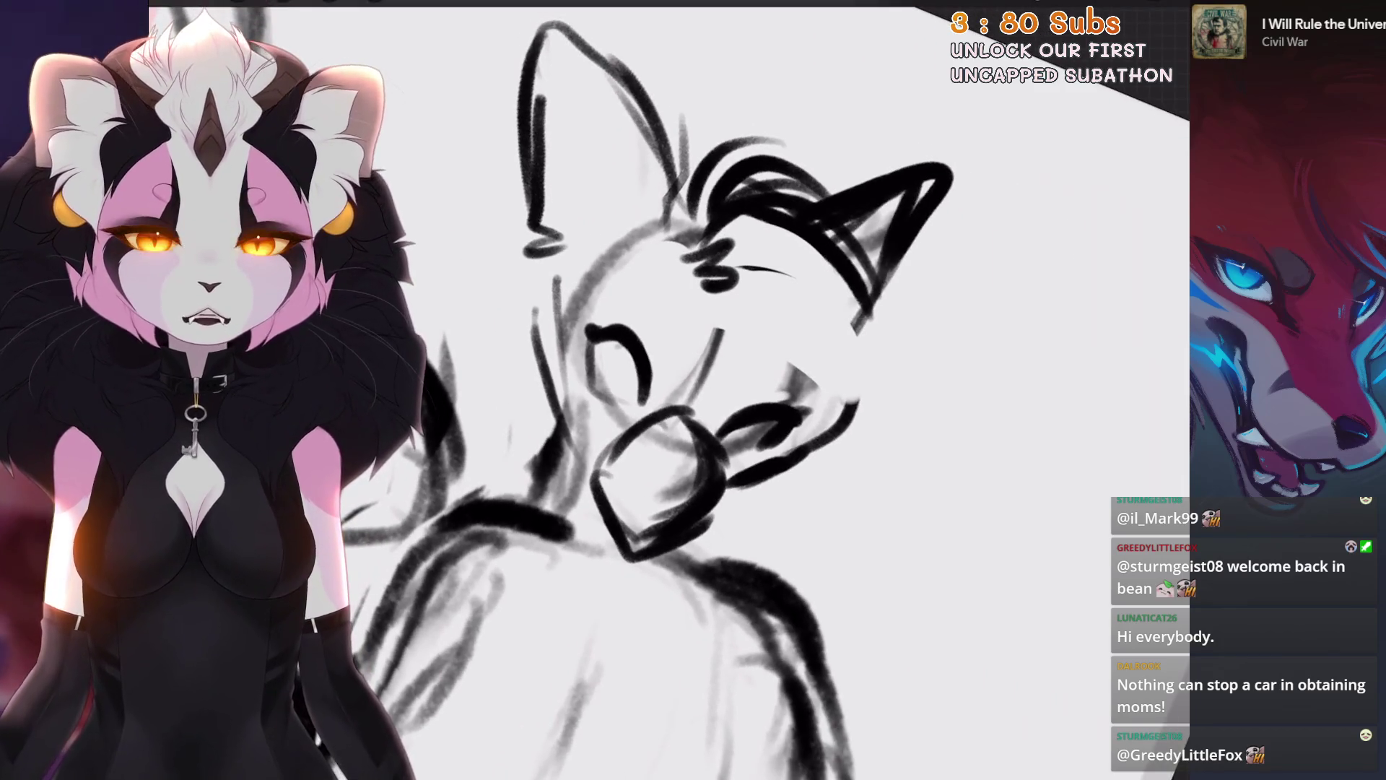
drag(723, 361, 700, 354)
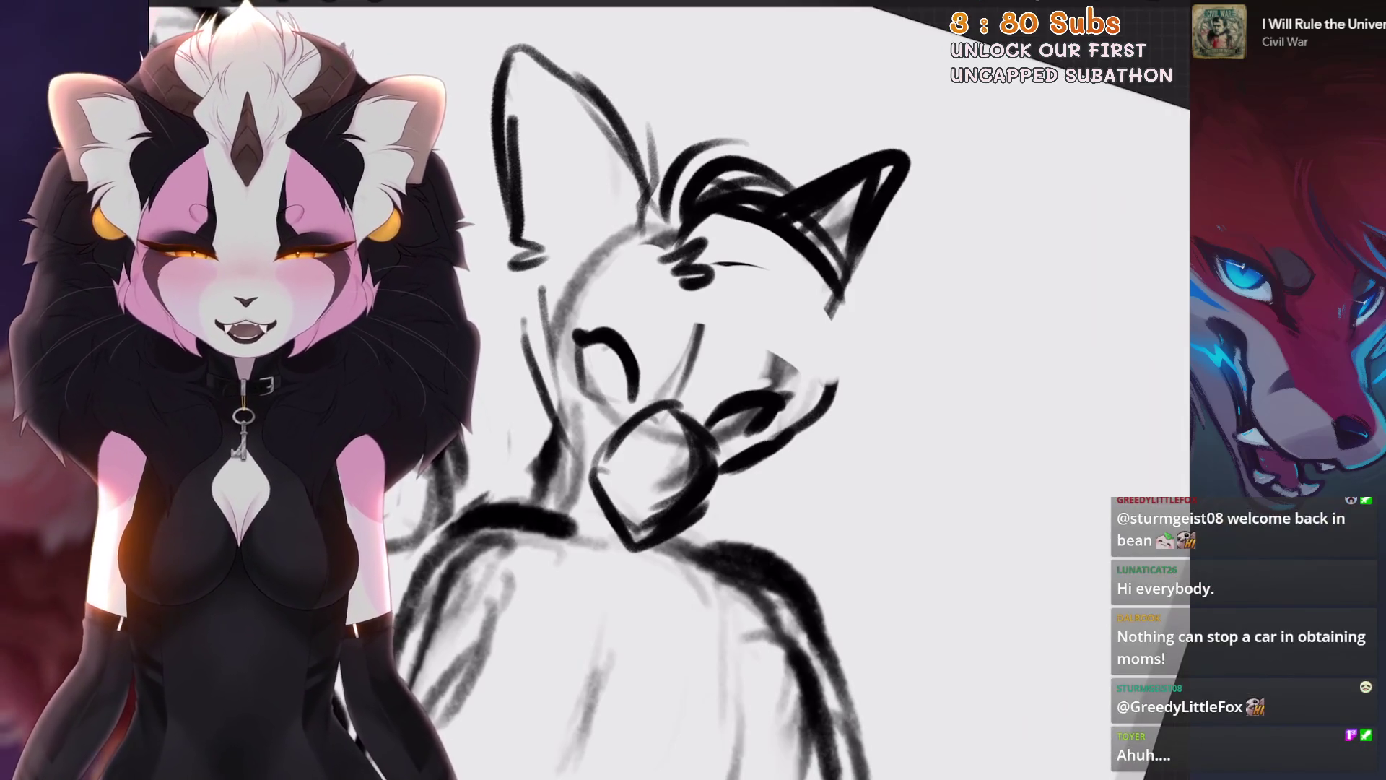
scroll(679, 343, up, 5)
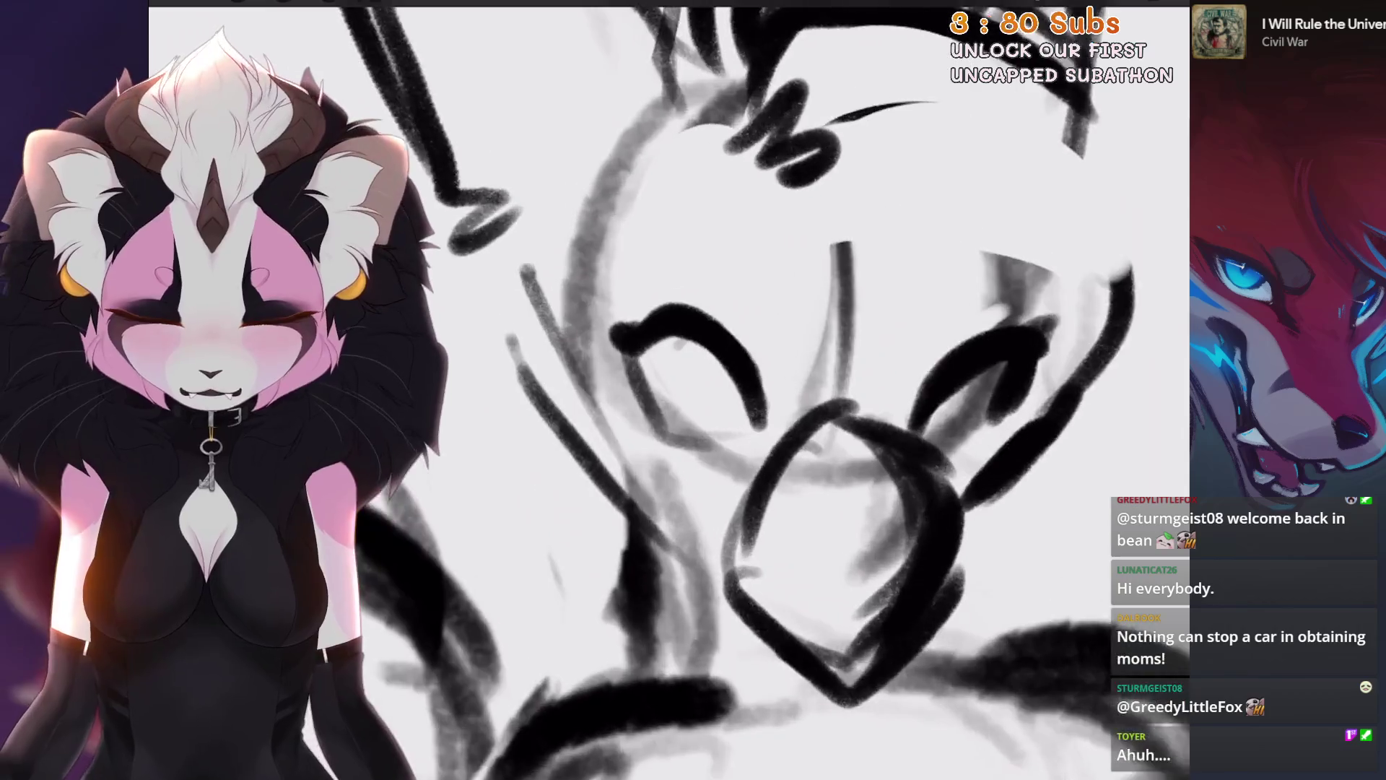
Step: Draw an iris curve in the left eye, drop the pupil attempt, and set brush size to 27%
drag(661, 338, 697, 422)
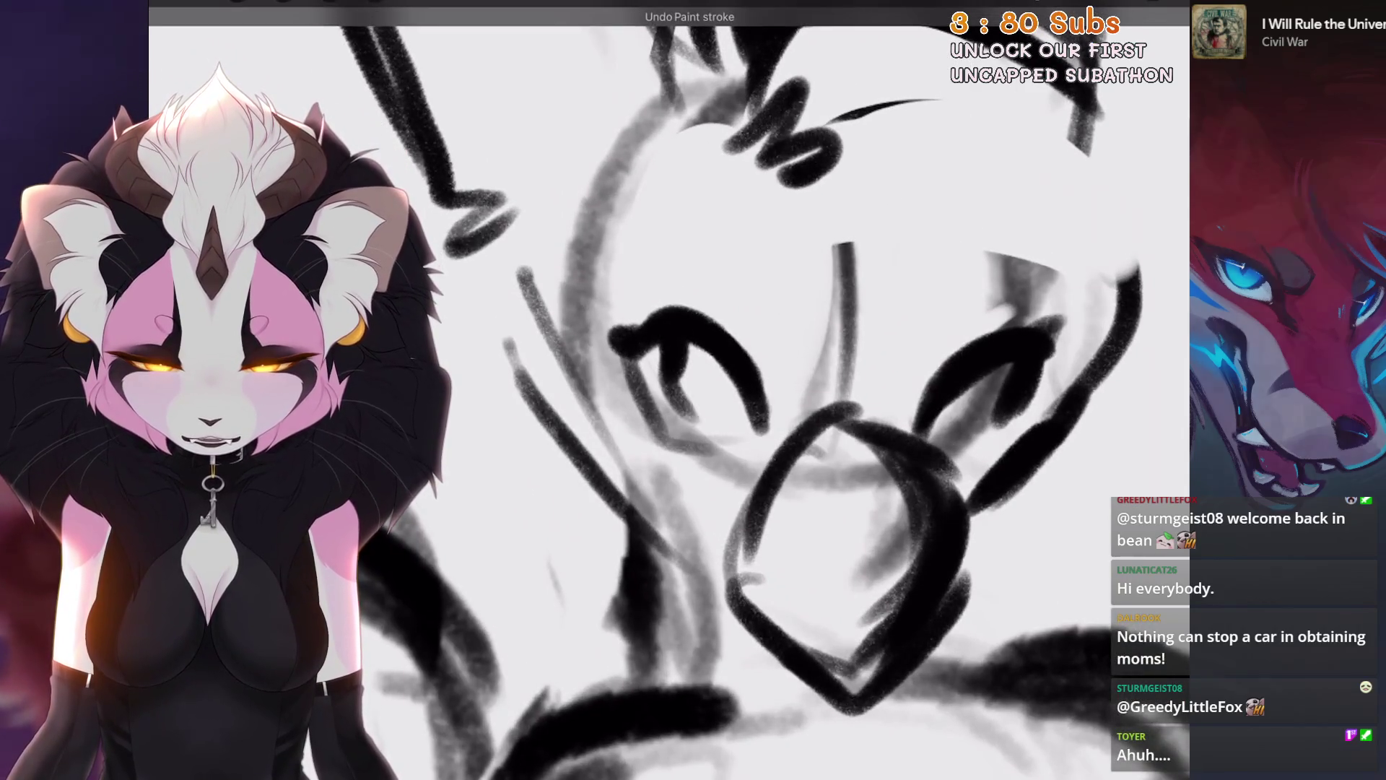
drag(704, 355, 718, 394)
key(ctrl+z)
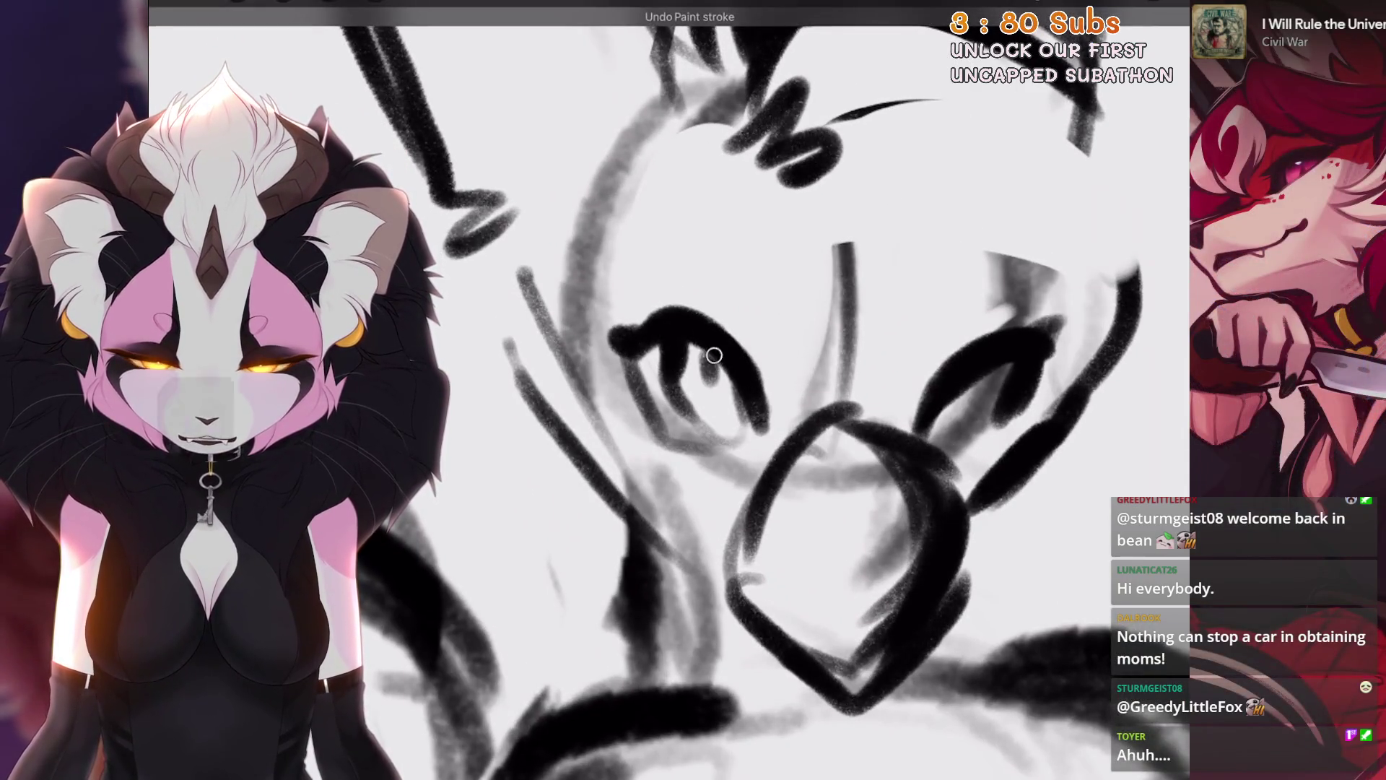
scroll(650, 405, down, 3)
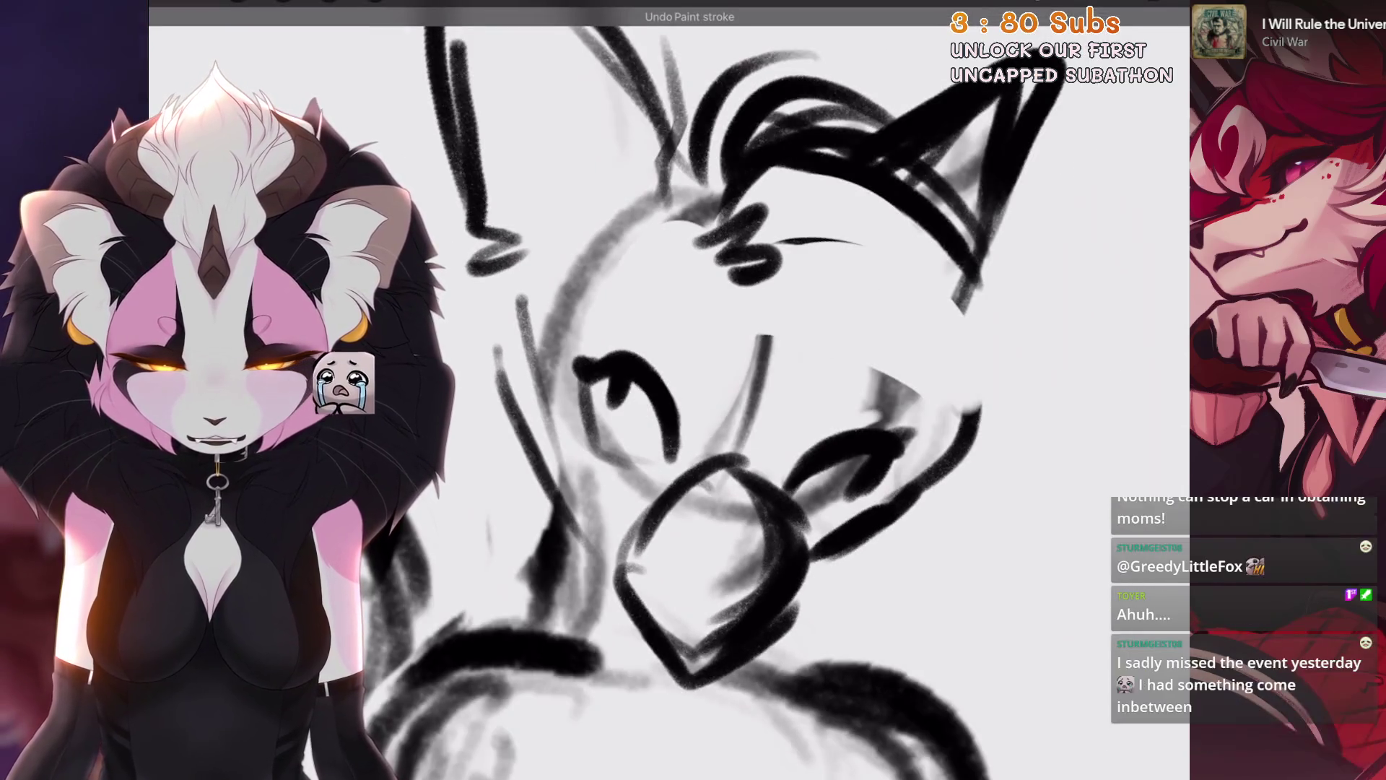
scroll(722, 390, down, 5)
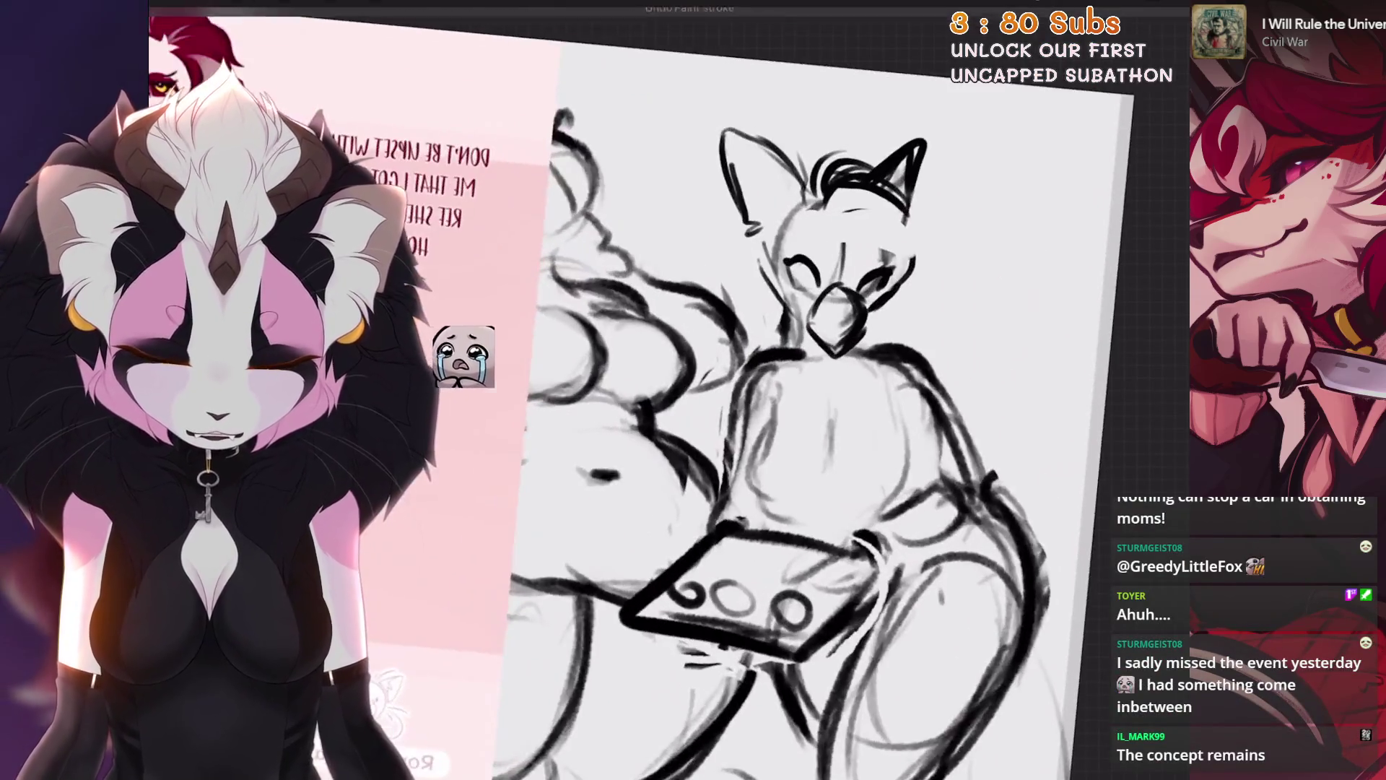
scroll(722, 390, up, 5)
key(bracketright)
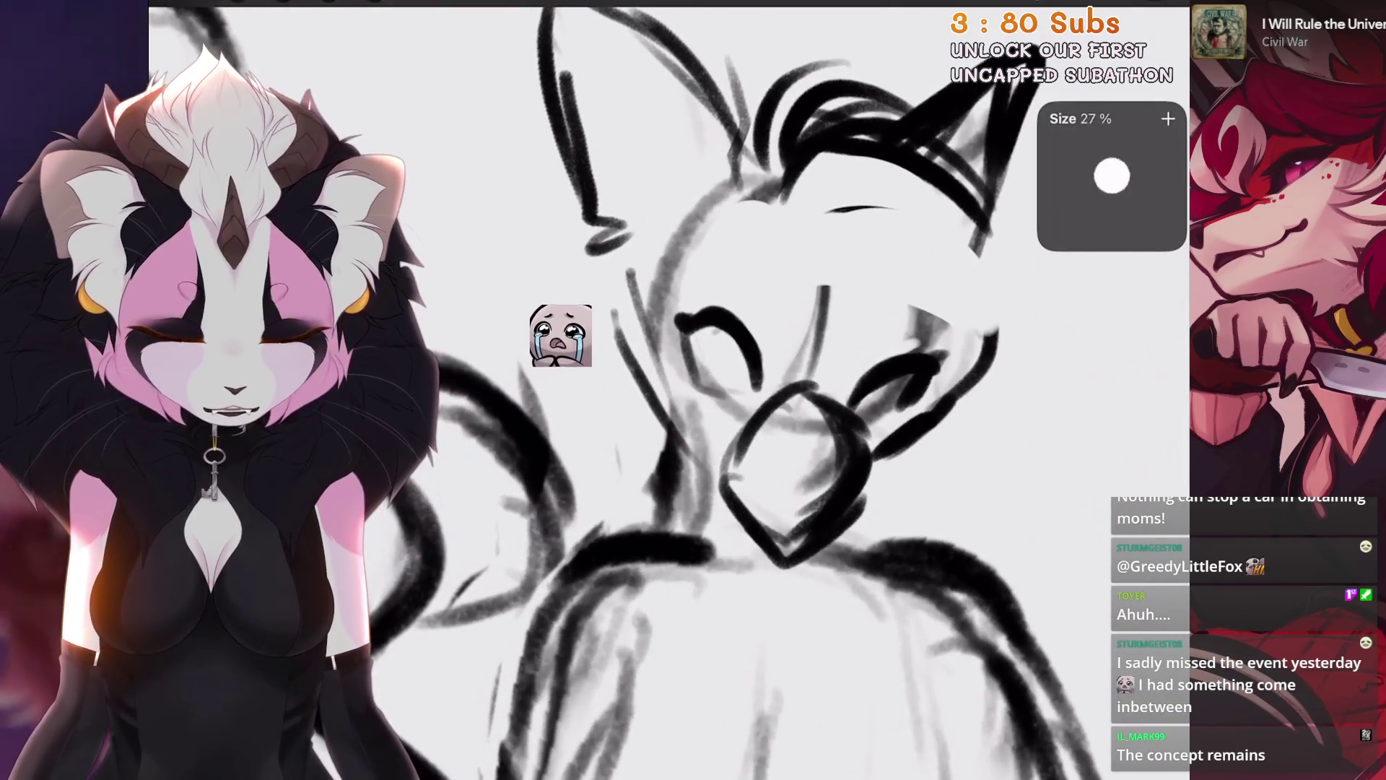
Step: Erase the inside of the face, then undo that erasure and the recent head strokes
scroll(722, 389, down, 2)
mouse_move(764, 365)
mouse_down()
mouse_move(613, 506)
mouse_move(698, 354)
mouse_up()
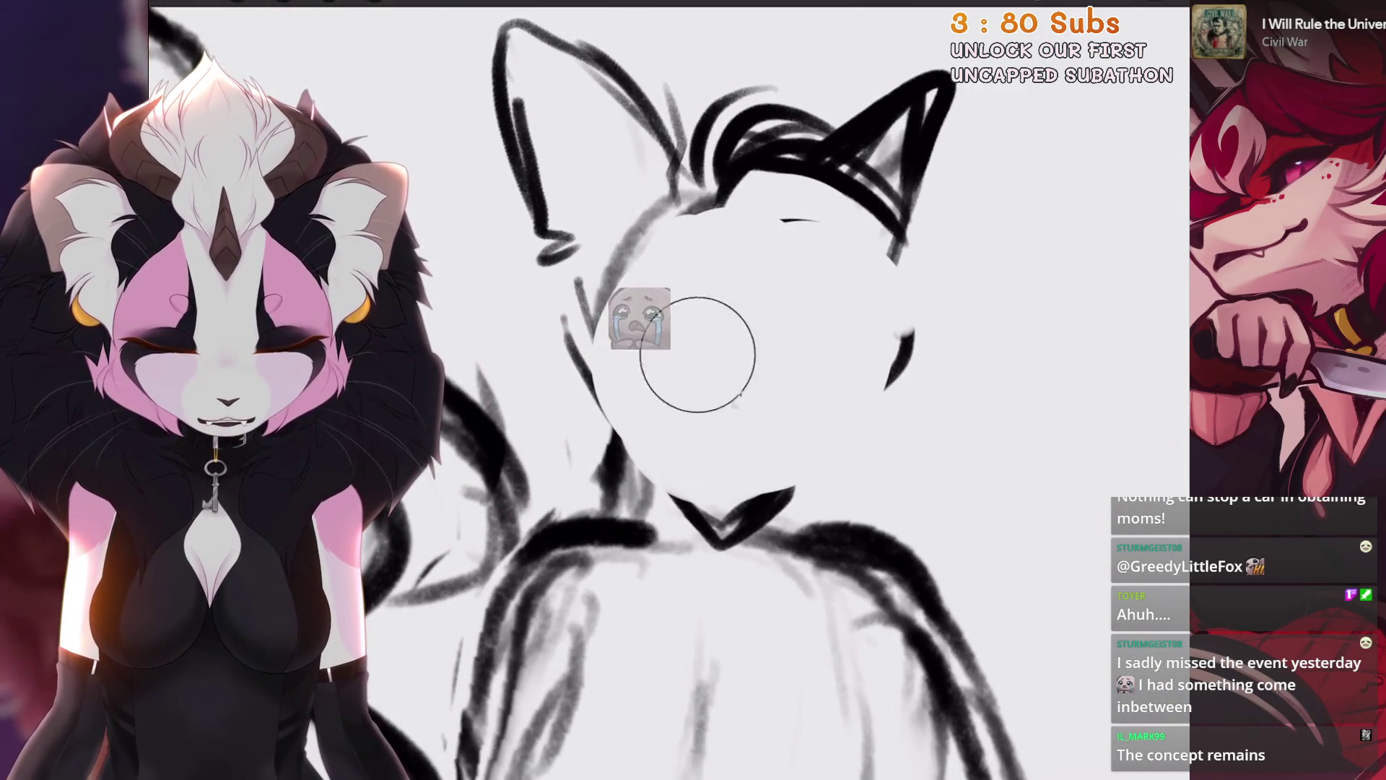
key(ctrl+z)
key(ctrl+z)
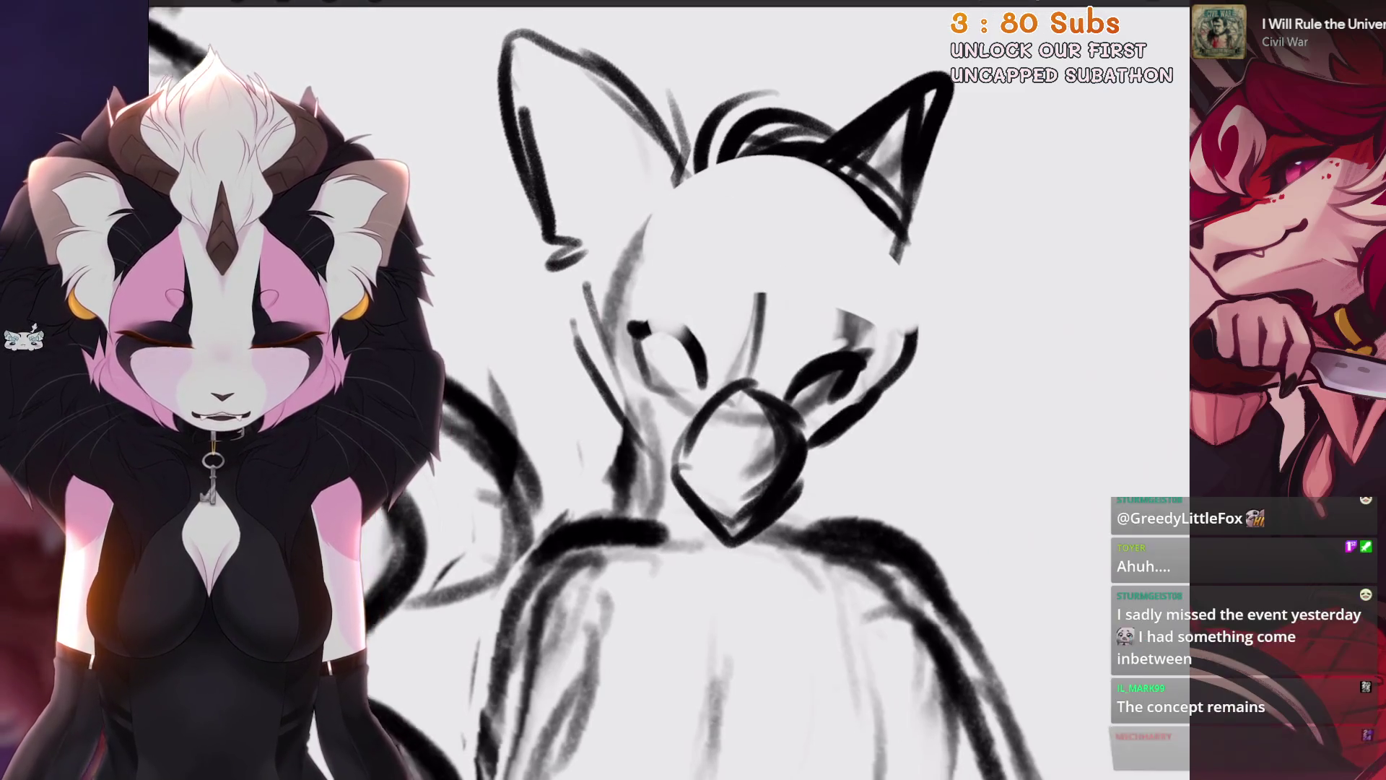
scroll(722, 390, down, 3)
key(ctrl+z)
key(ctrl+z)
key(ctrl+z)
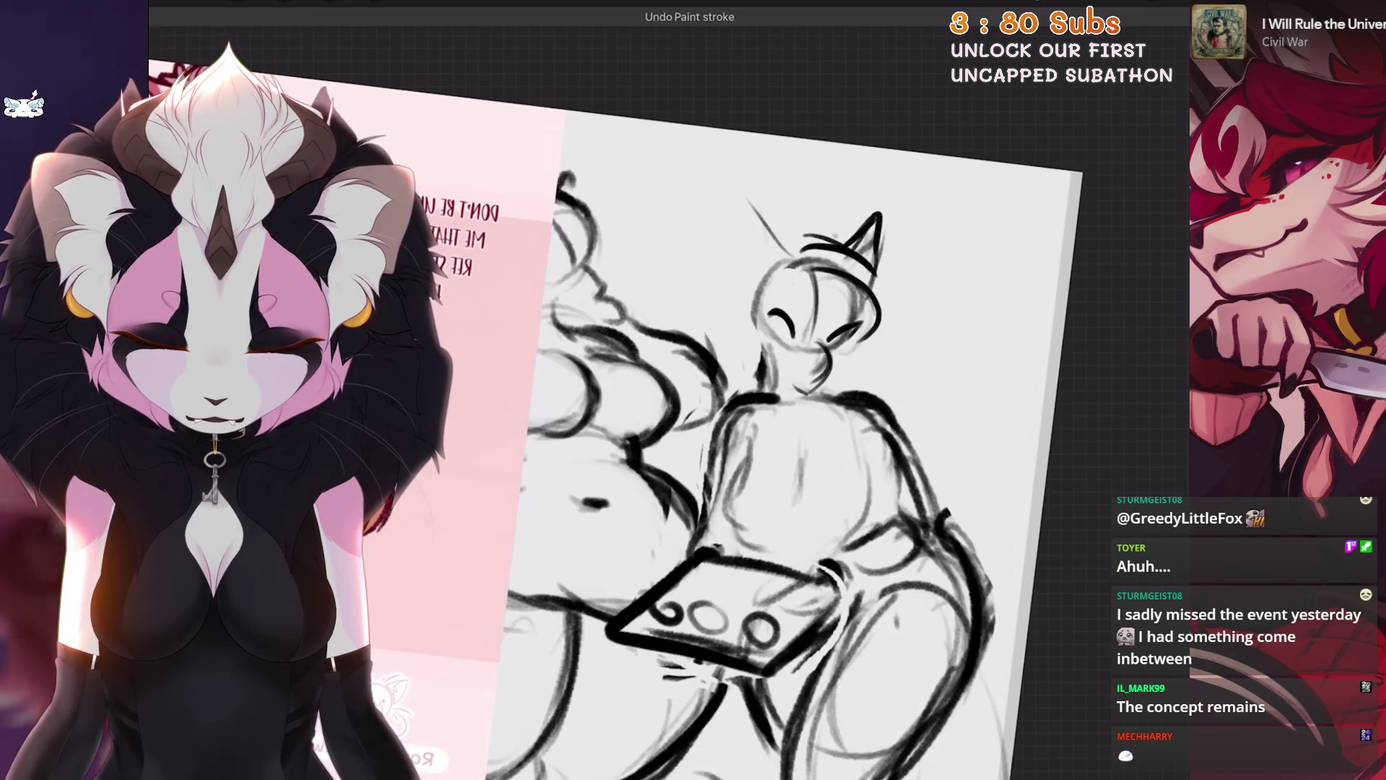
scroll(770, 359, up, 3)
scroll(771, 359, up, 1)
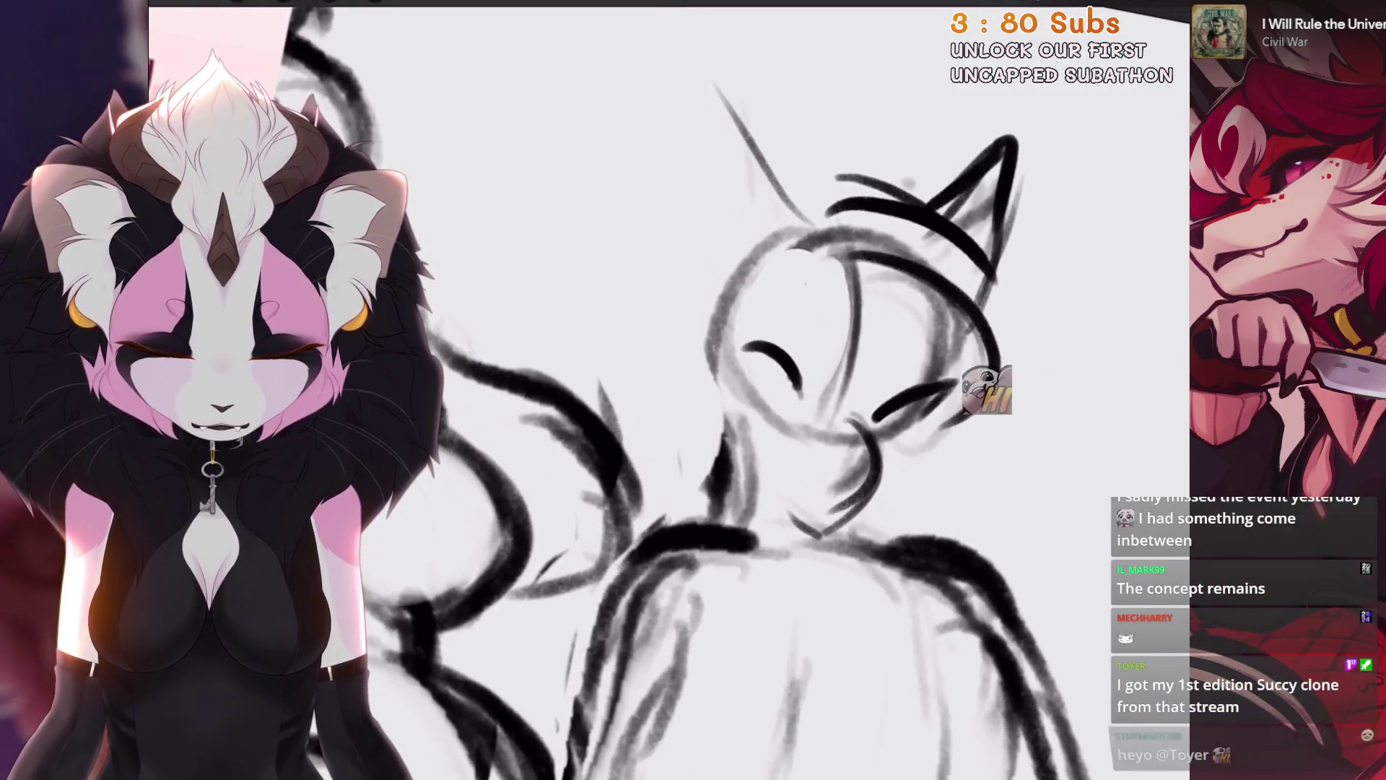
Step: Rotate and zoom onto the head, then redraw dark eye strokes and a stroke near the right eye
key(ctrl+bracketleft)
key(ctrl+bracketleft)
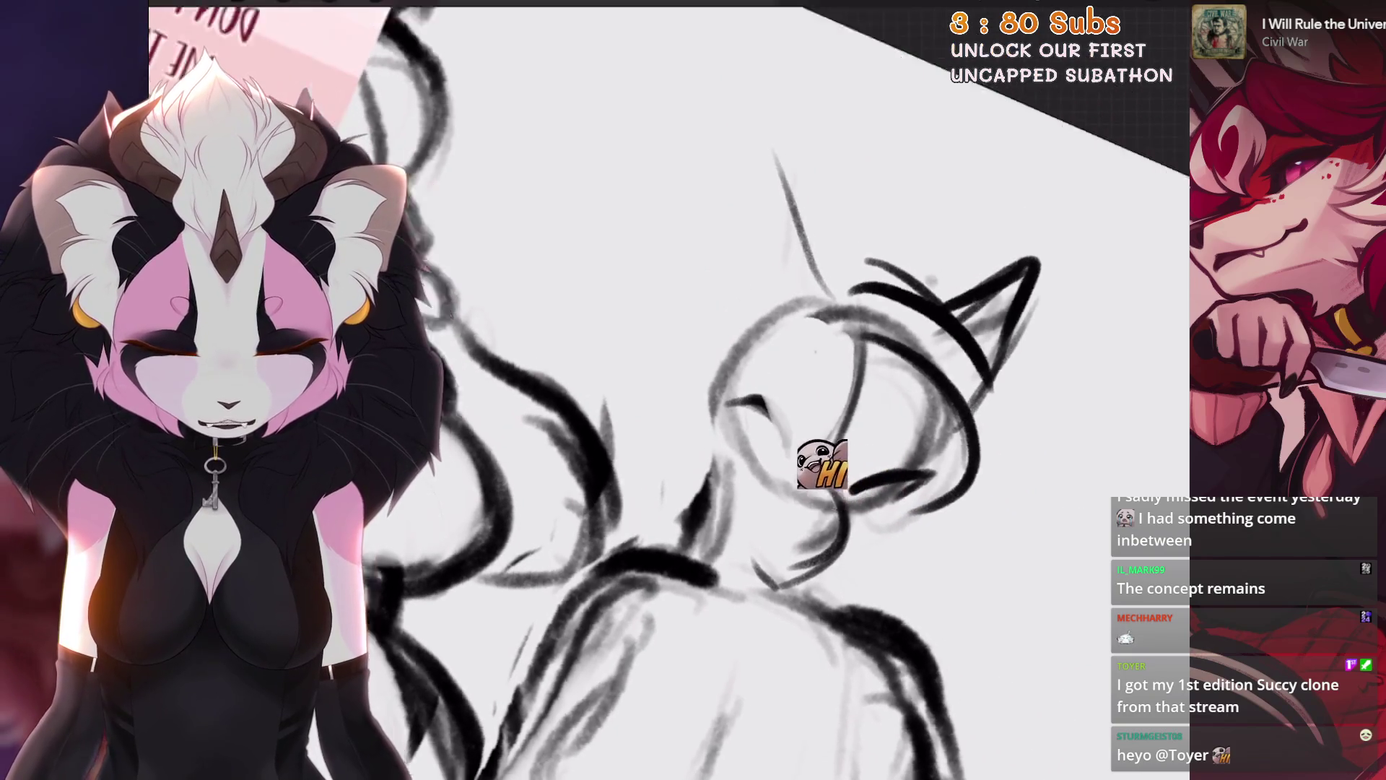
scroll(770, 359, down, 3)
key(ctrl+bracketright)
scroll(771, 359, up, 3)
mouse_move(645, 365)
mouse_down()
mouse_move(701, 404)
mouse_move(678, 377)
mouse_move(653, 422)
mouse_up()
key(ctrl+z)
key(ctrl+z)
key(ctrl+z)
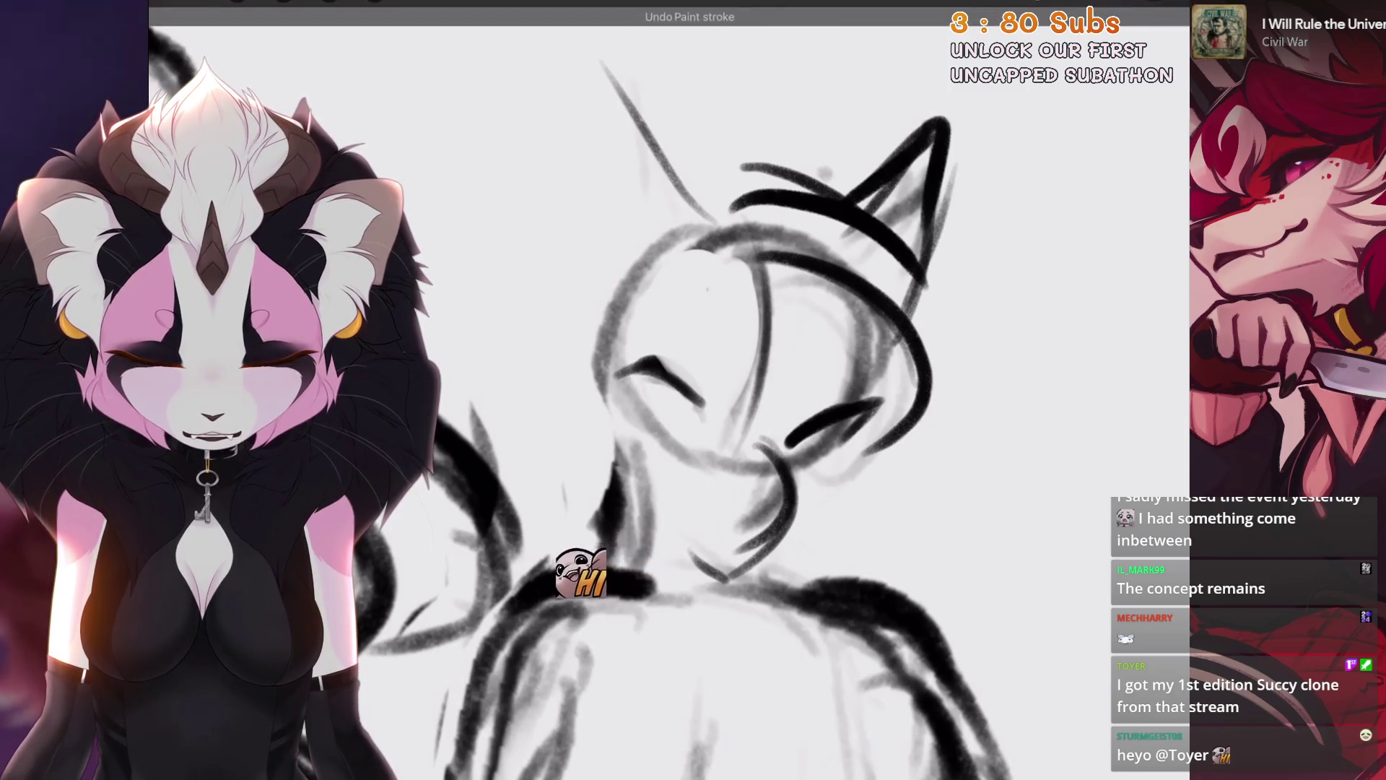
scroll(693, 390, up, 3)
mouse_move(733, 394)
mouse_down()
mouse_move(820, 356)
mouse_move(888, 286)
mouse_up()
Step: Undo the stray strokes beside the eye, then draw the nose line from the nostril and a brow curve
scroll(693, 390, down, 2)
key(ctrl+z)
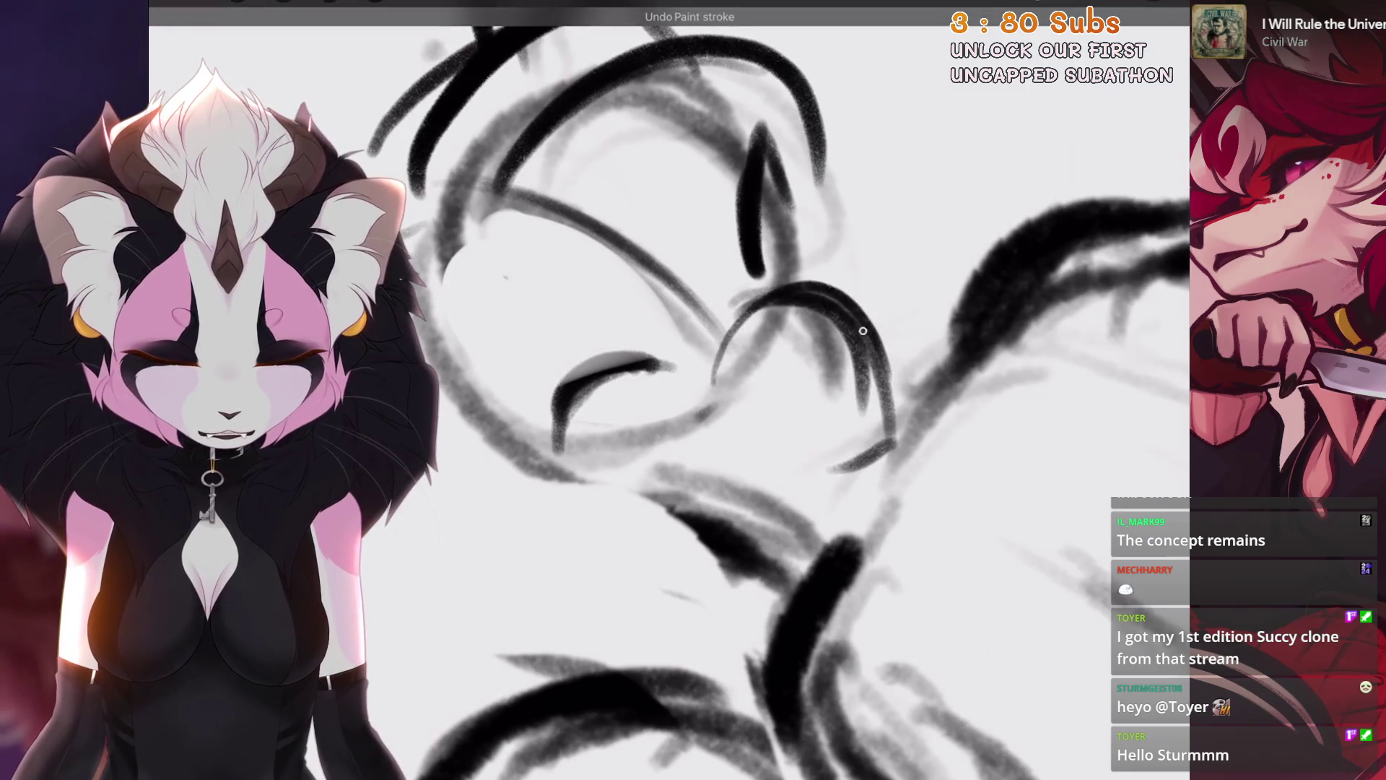
key(ctrl+z)
drag(784, 419, 861, 332)
key(ctrl+z)
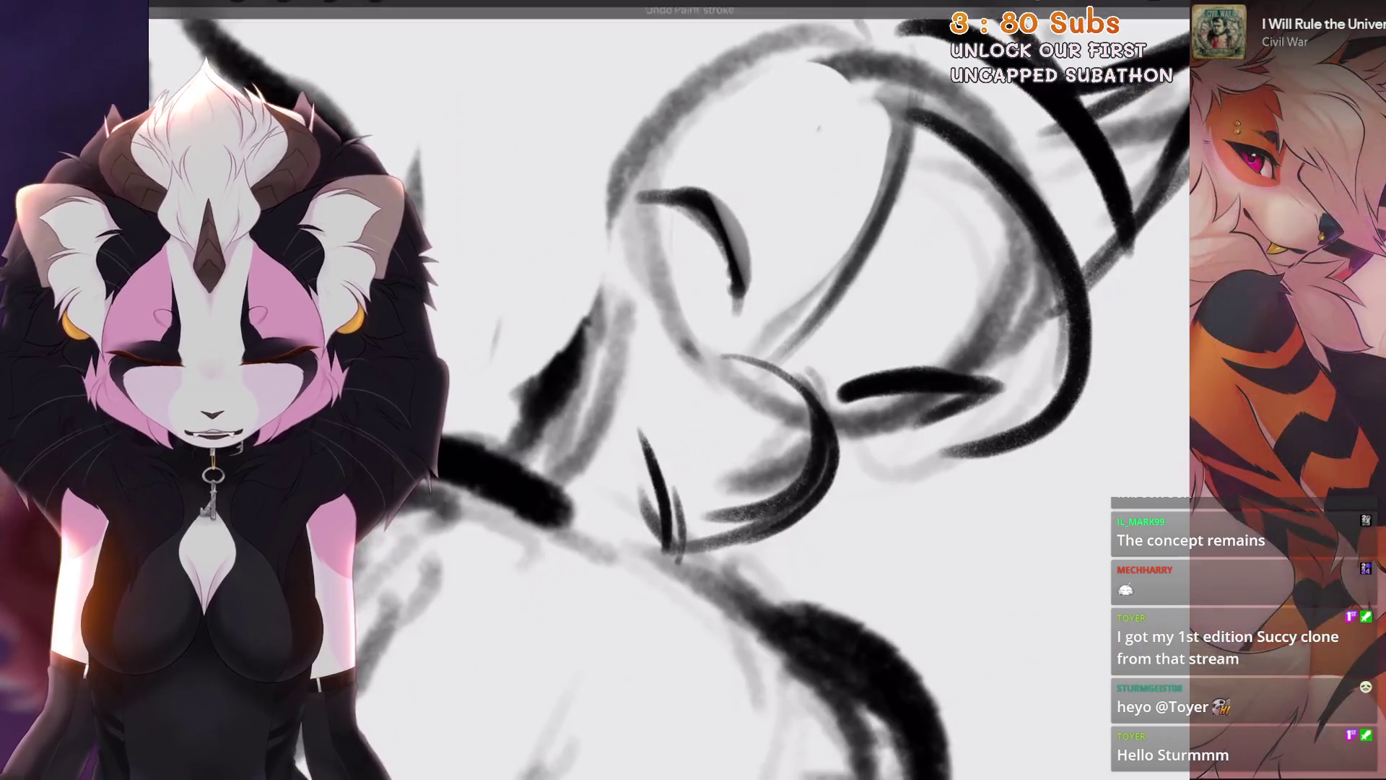
mouse_move(654, 372)
mouse_down()
mouse_move(660, 433)
mouse_move(816, 488)
mouse_up()
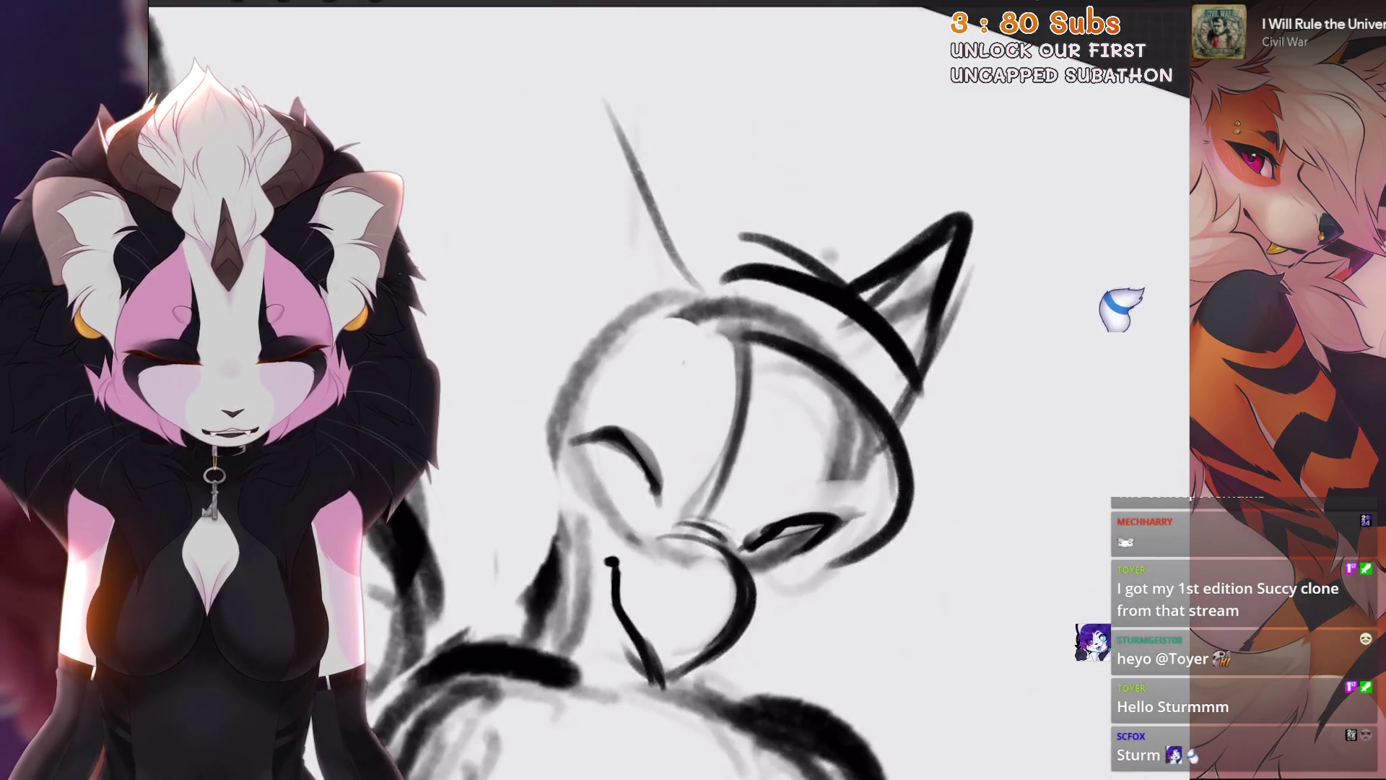
mouse_move(631, 473)
mouse_down()
mouse_move(707, 422)
mouse_move(683, 405)
mouse_up()
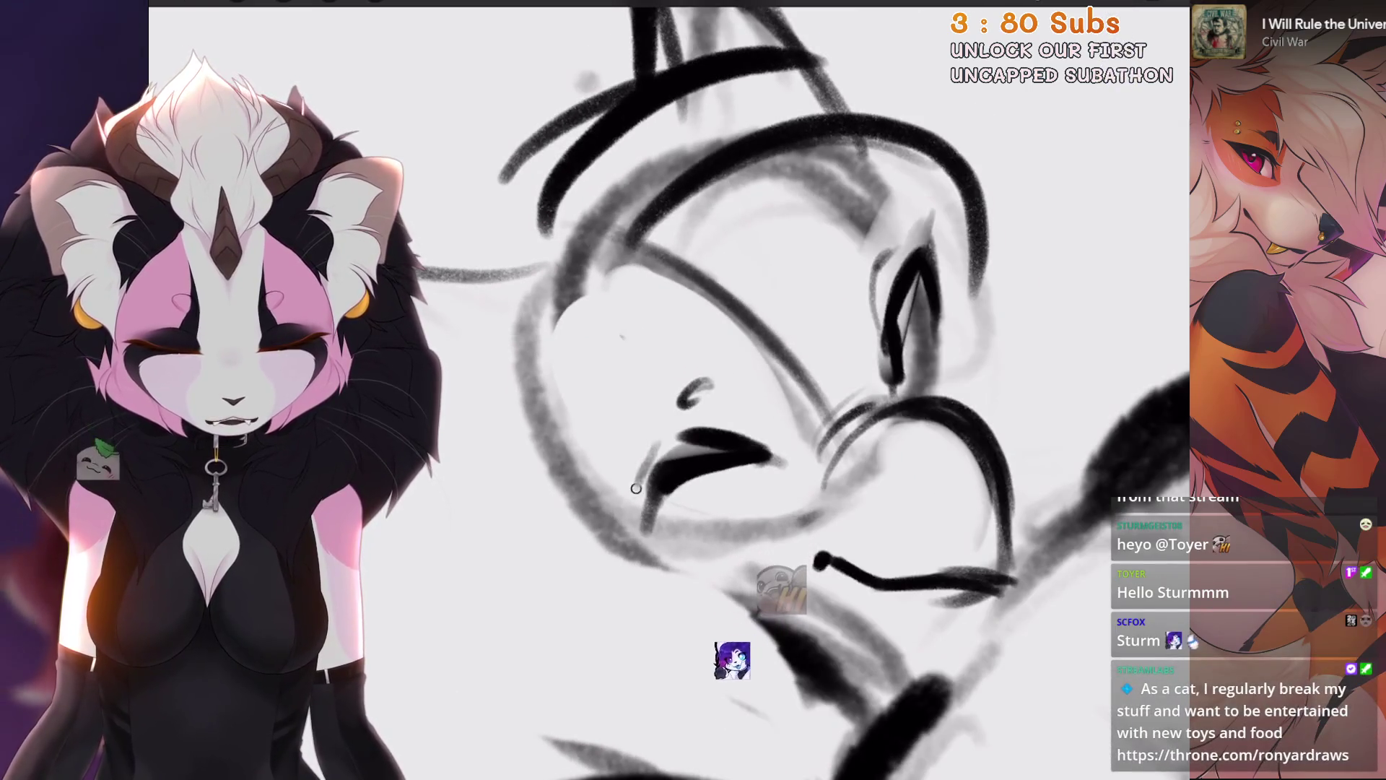
scroll(650, 404, down, 5)
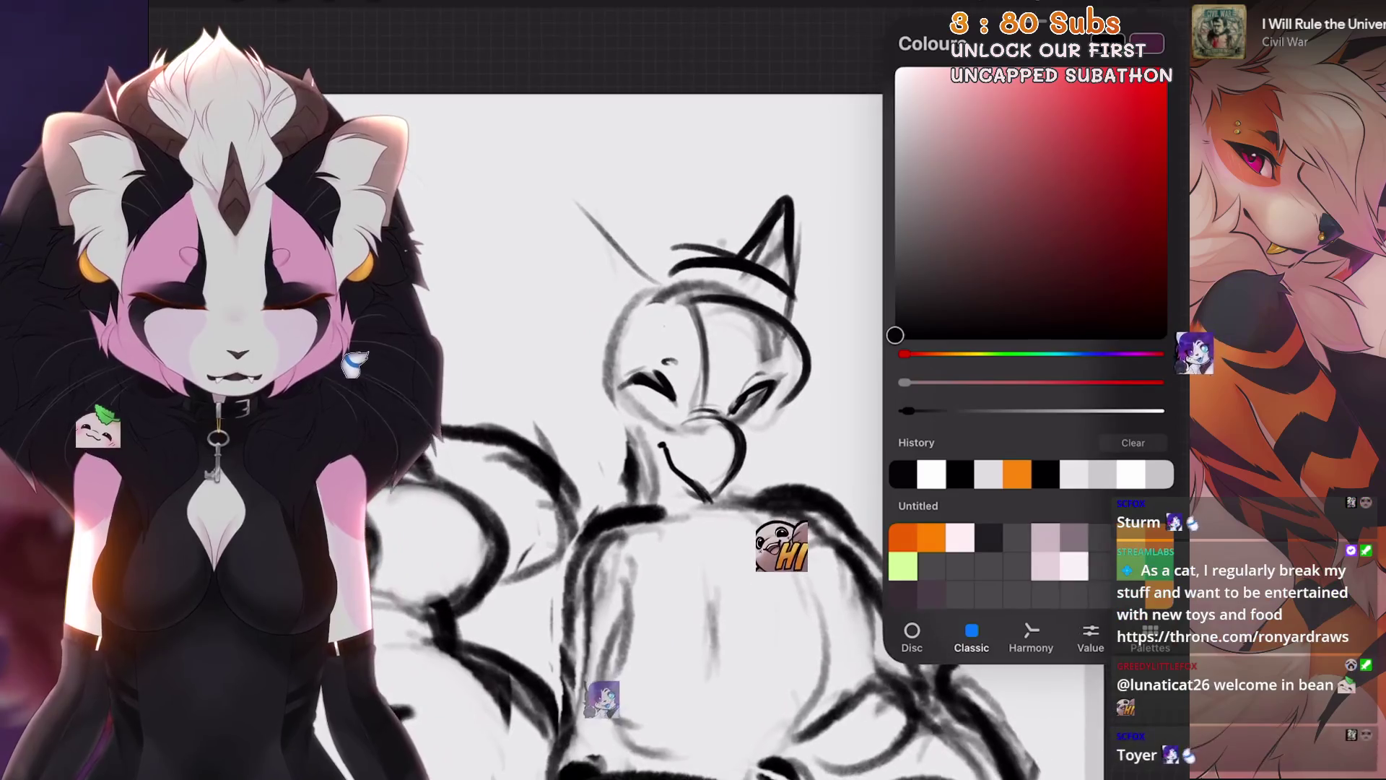
Step: Zoom out to view the sketch beside the pink reference and shift the colour hue toward blue
scroll(650, 404, down, 5)
scroll(722, 361, up, 5)
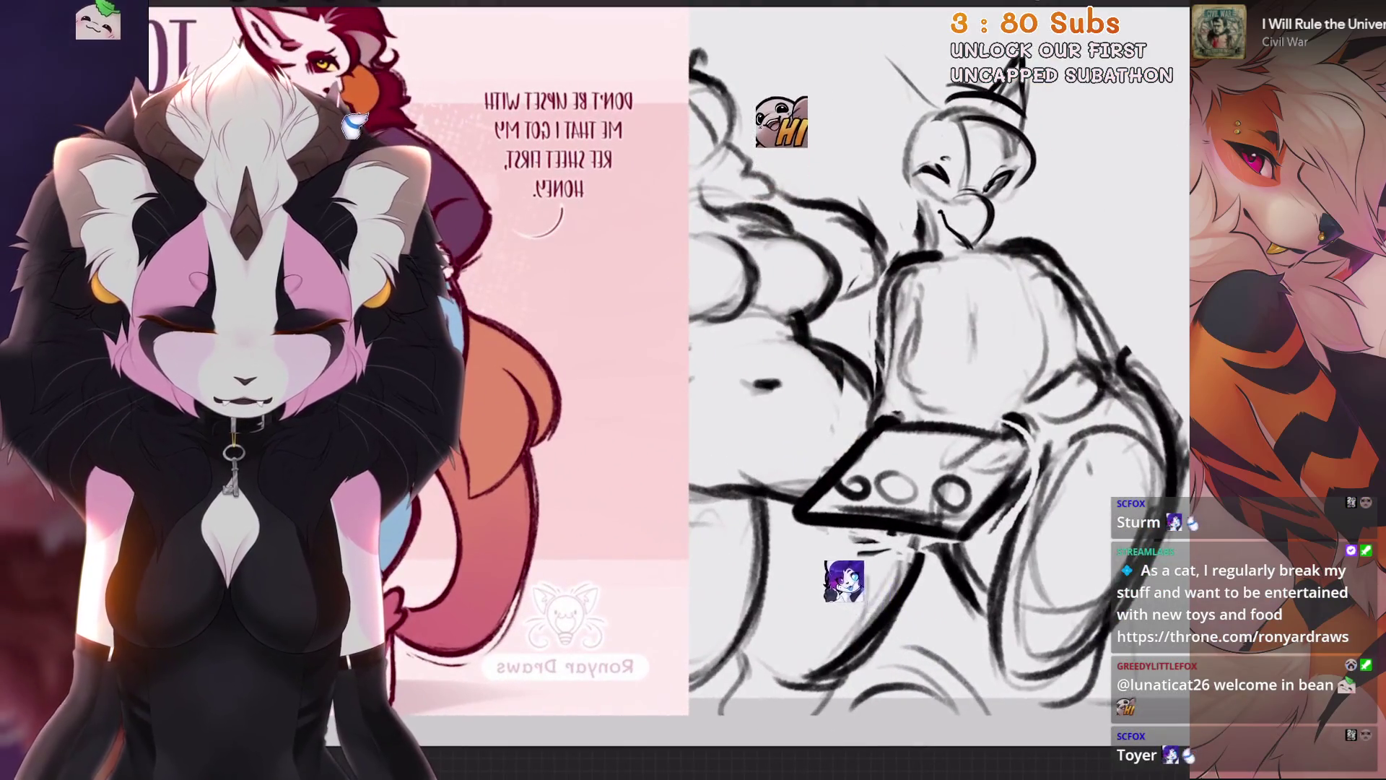
key(l)
key(c)
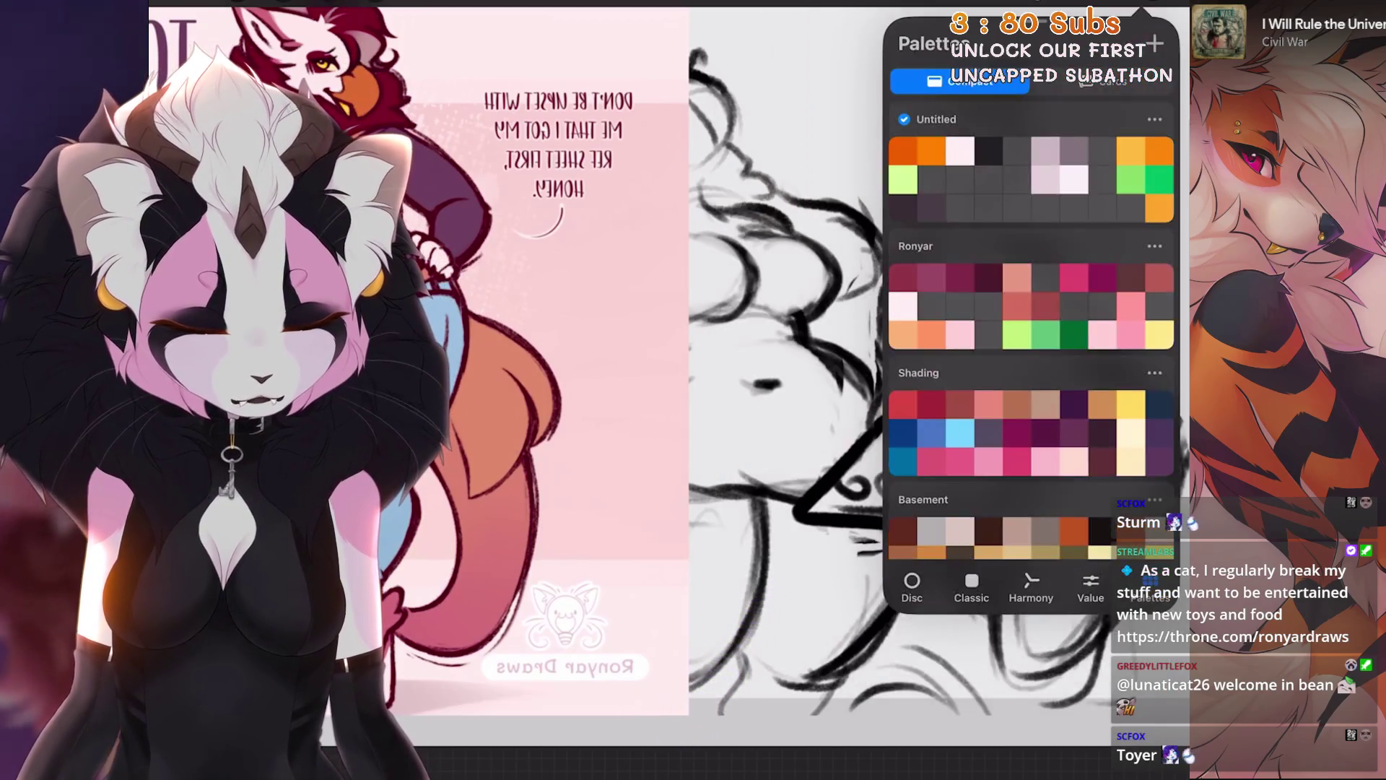
click(1088, 354)
mouse_move(903, 273)
mouse_down()
mouse_move(926, 289)
mouse_move(929, 275)
mouse_up()
Step: Browse the Airbrushing brushes in the Brush Library, then bring up the layer list
key(b)
scroll(881, 404, down, 1)
click(881, 554)
key(Escape)
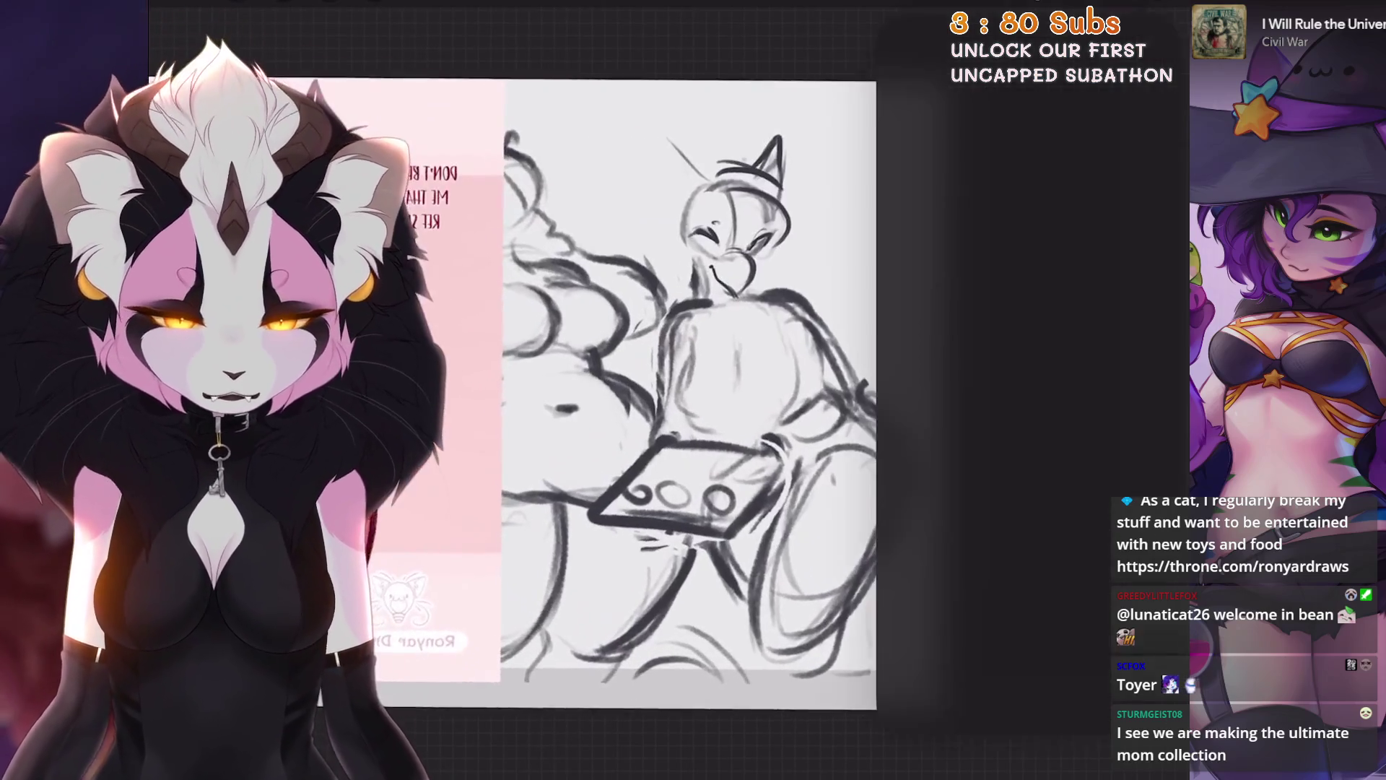
click(1130, 16)
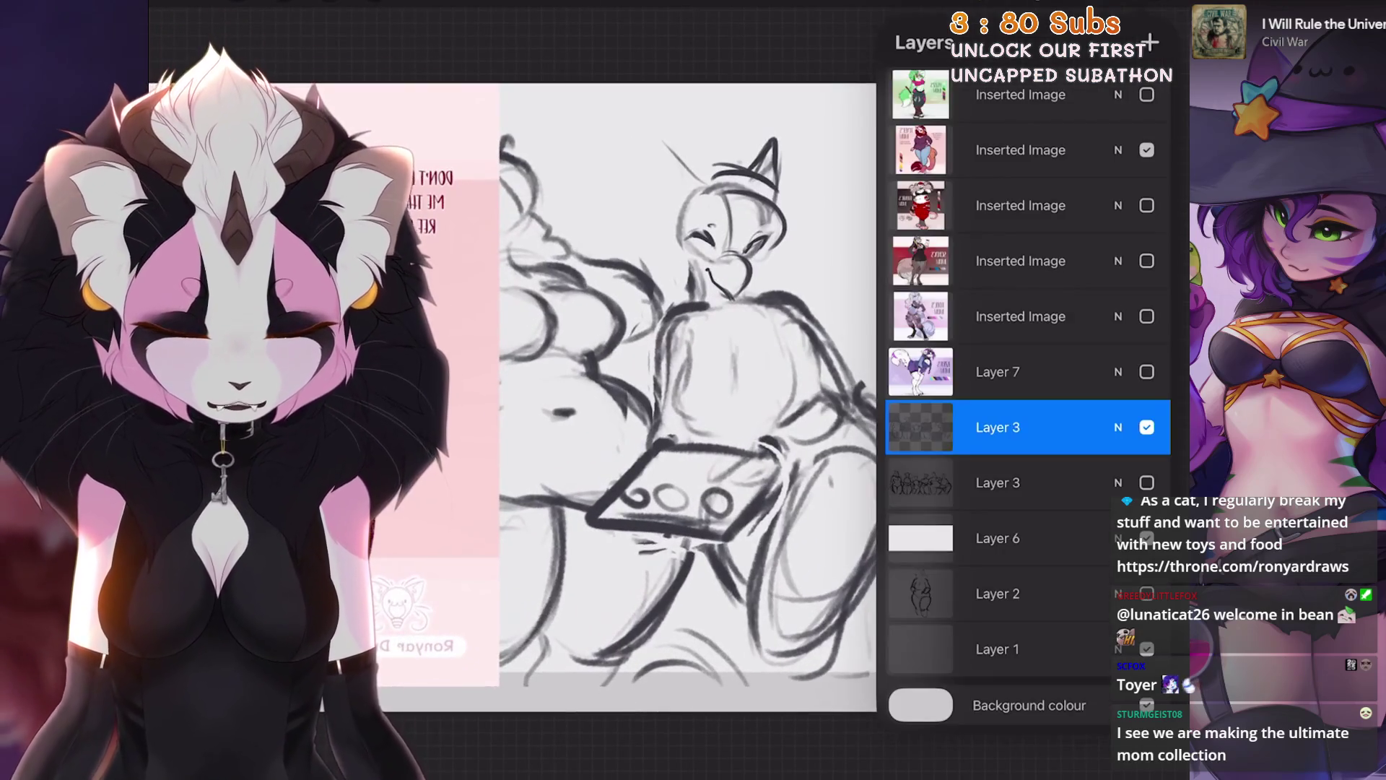
Step: Check Layer 3's options, then try the Künstlertusche_original inking brush with a test stroke and undo it
click(921, 427)
click(613, 361)
scroll(722, 361, up, 5)
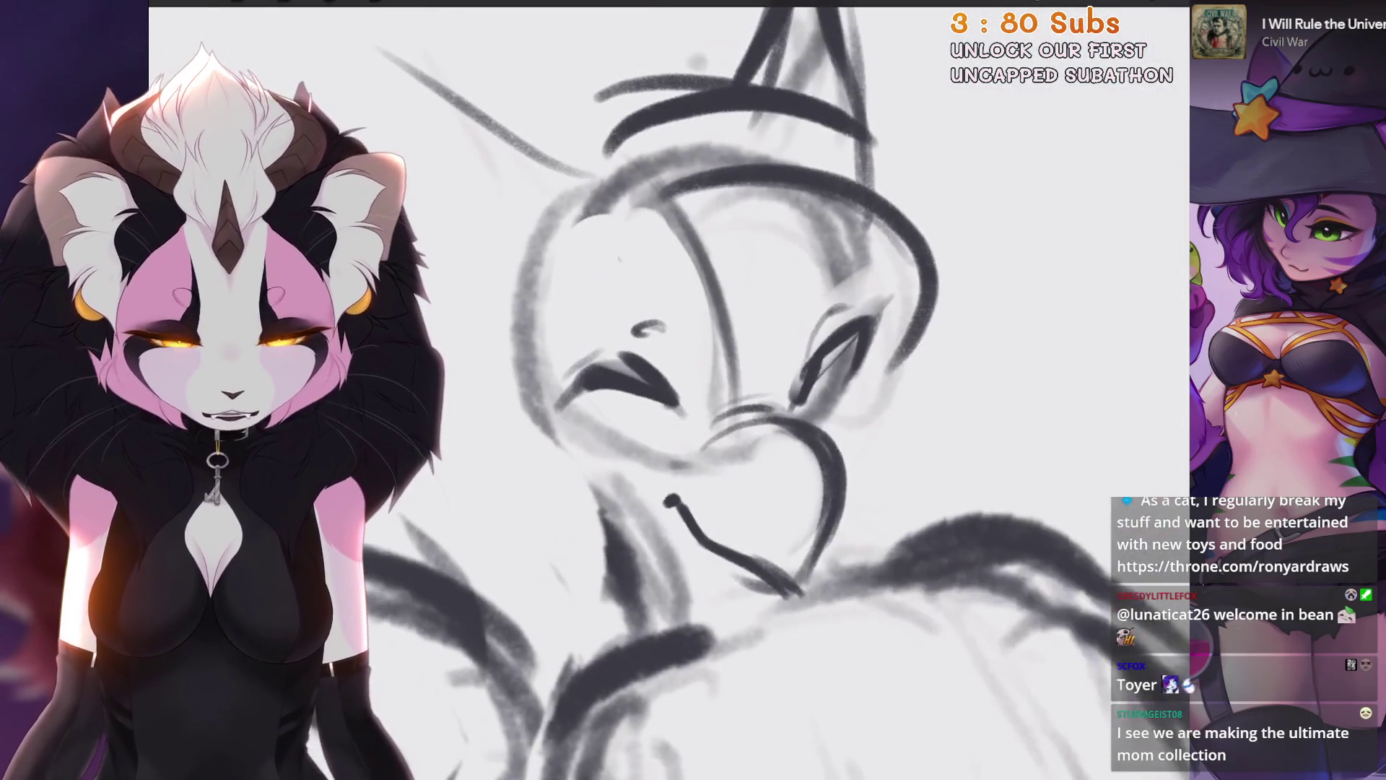
click(1044, 16)
click(1043, 16)
click(876, 165)
click(1054, 310)
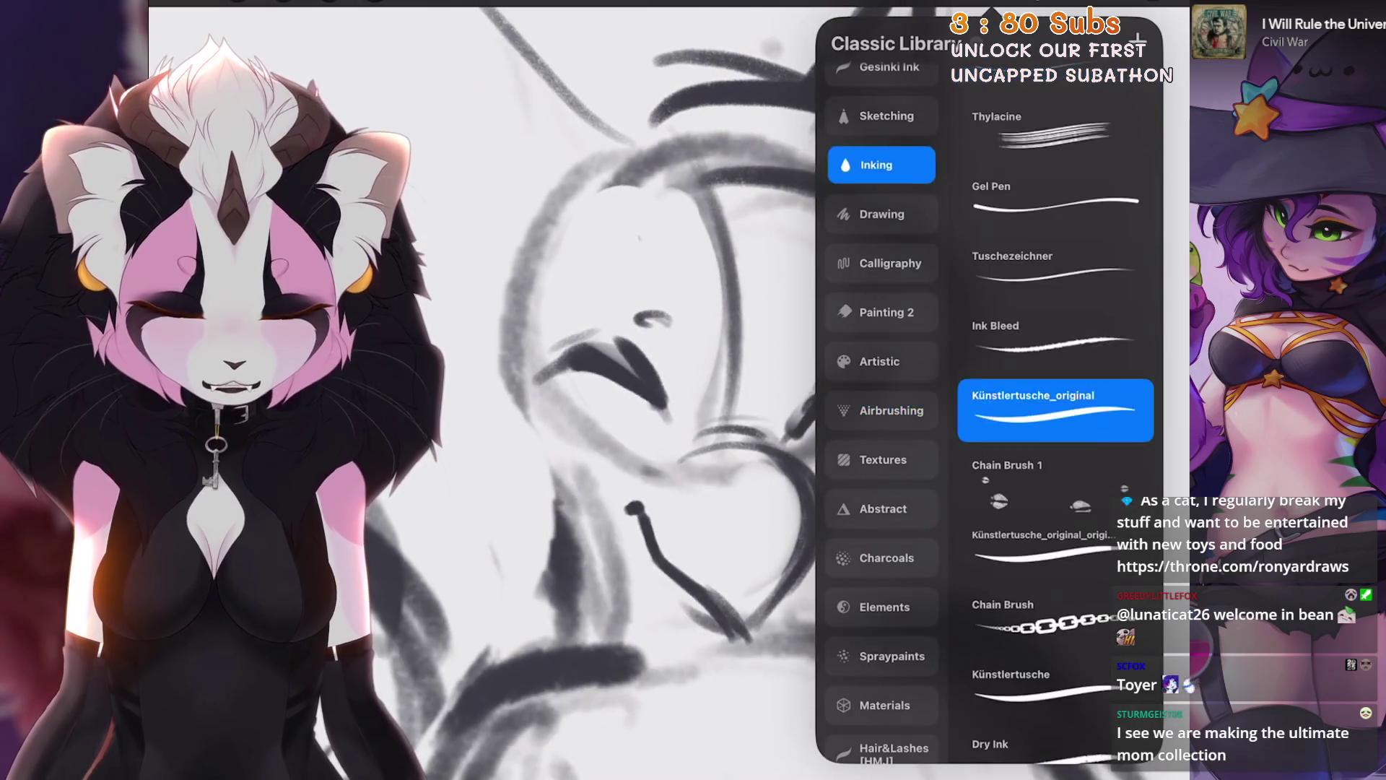
click(1043, 16)
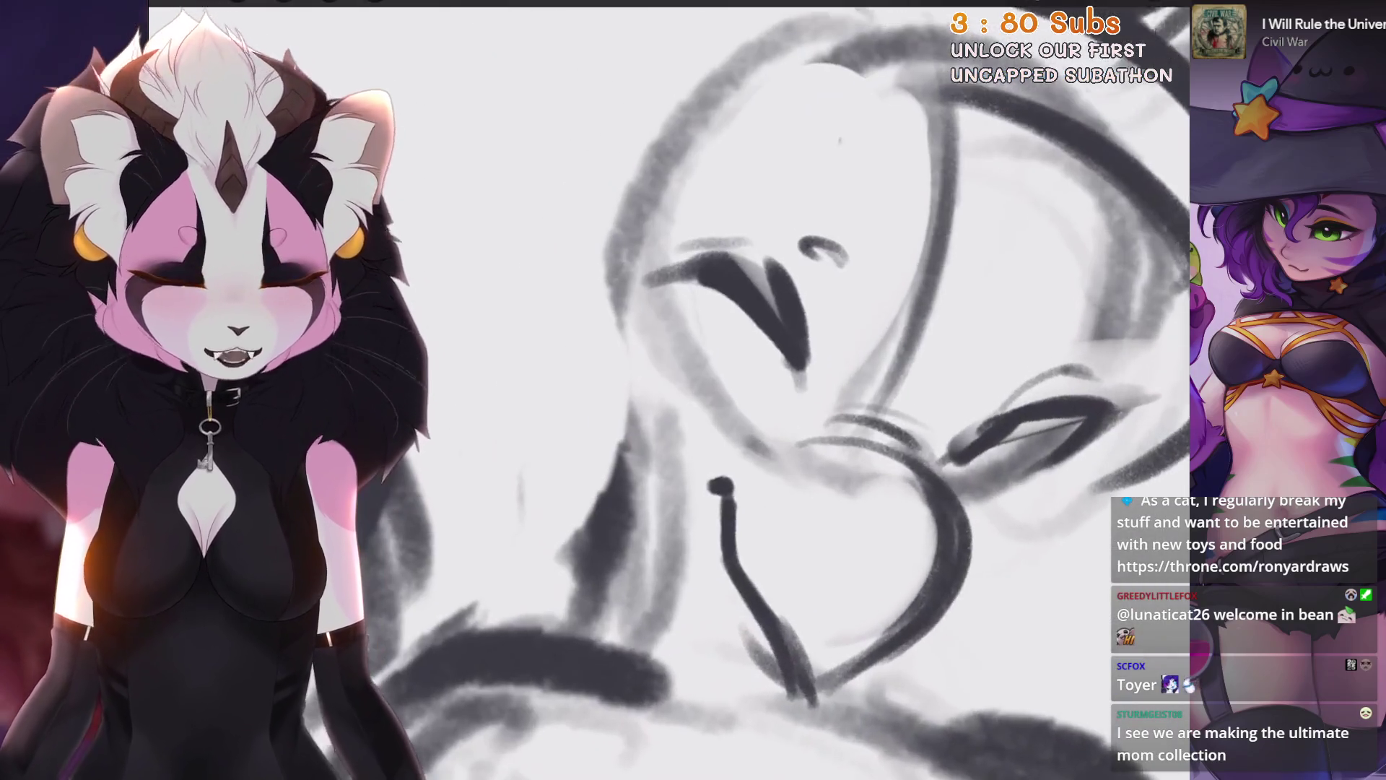
drag(718, 282, 714, 361)
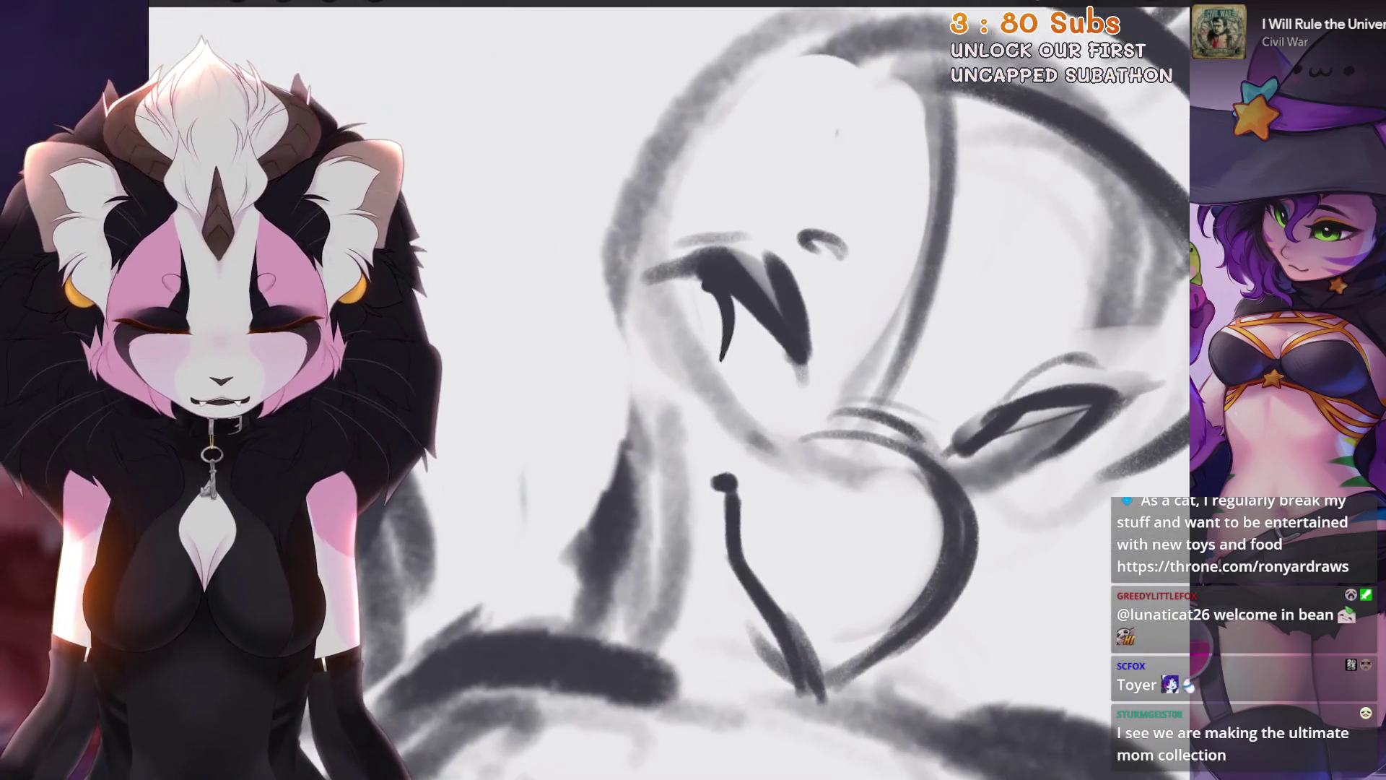
key(ctrl+z)
Step: Switch to the 6B Stift 3 sketching brush, test and undo thin face lines, and tilt the view
click(1044, 16)
click(887, 361)
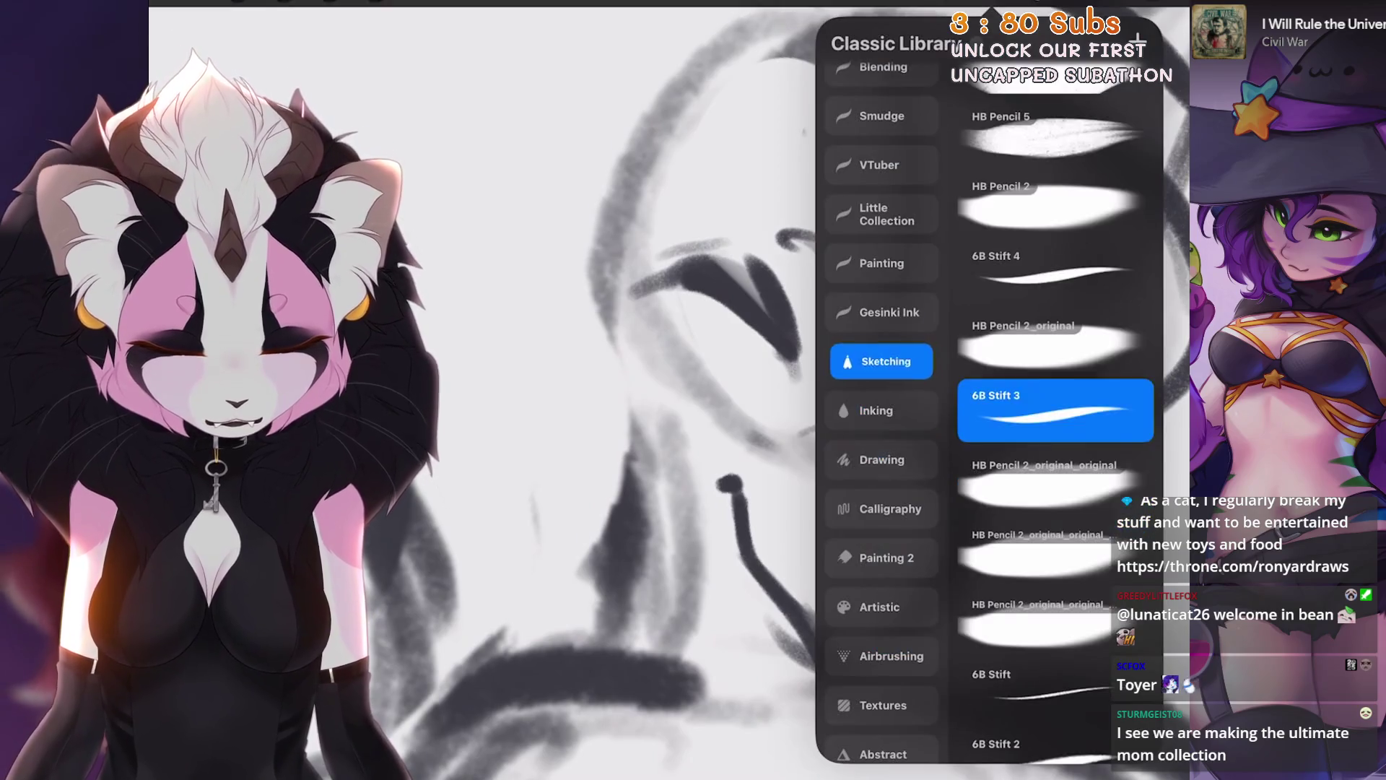
click(1044, 15)
mouse_move(714, 288)
mouse_down()
mouse_move(704, 372)
mouse_move(676, 405)
mouse_up()
key(ctrl+z)
scroll(722, 361, down, 2)
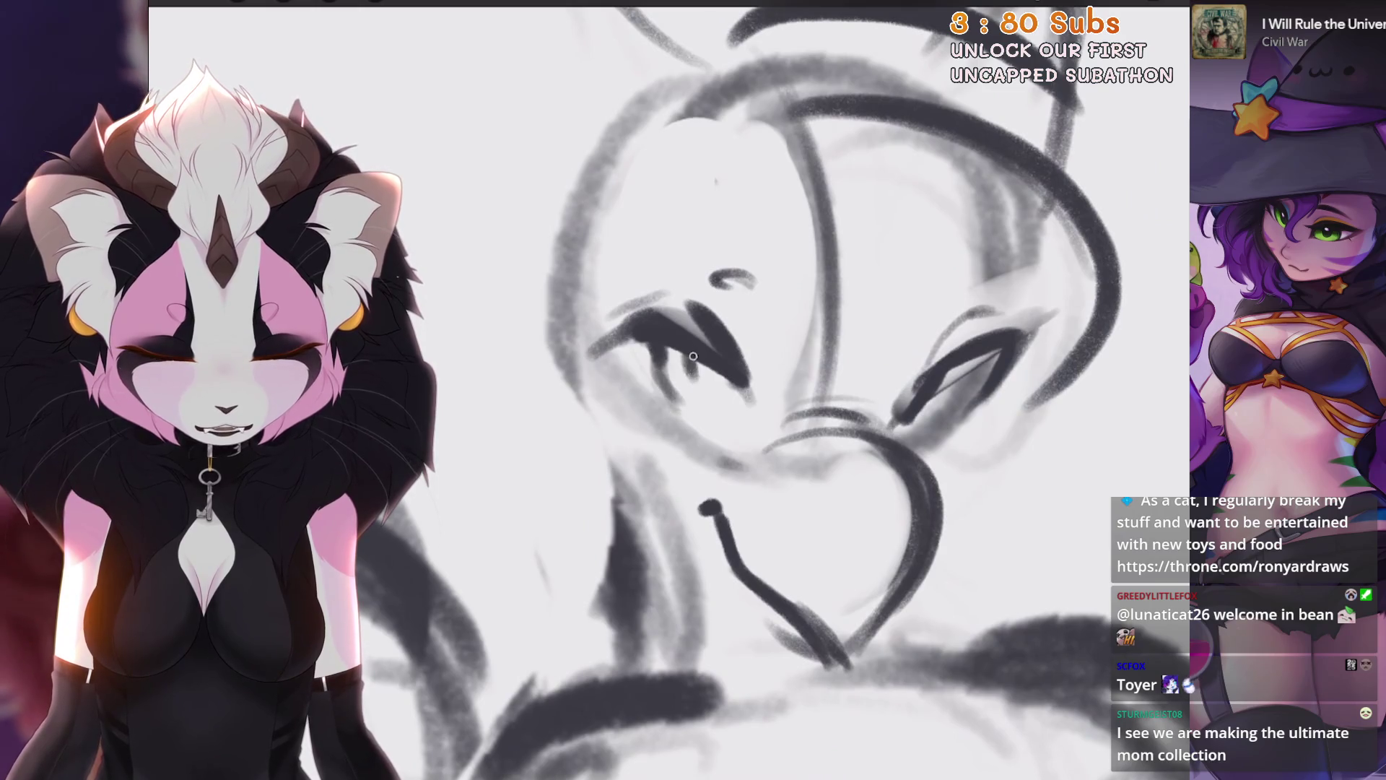
scroll(693, 356, down, 2)
key(ctrl+z)
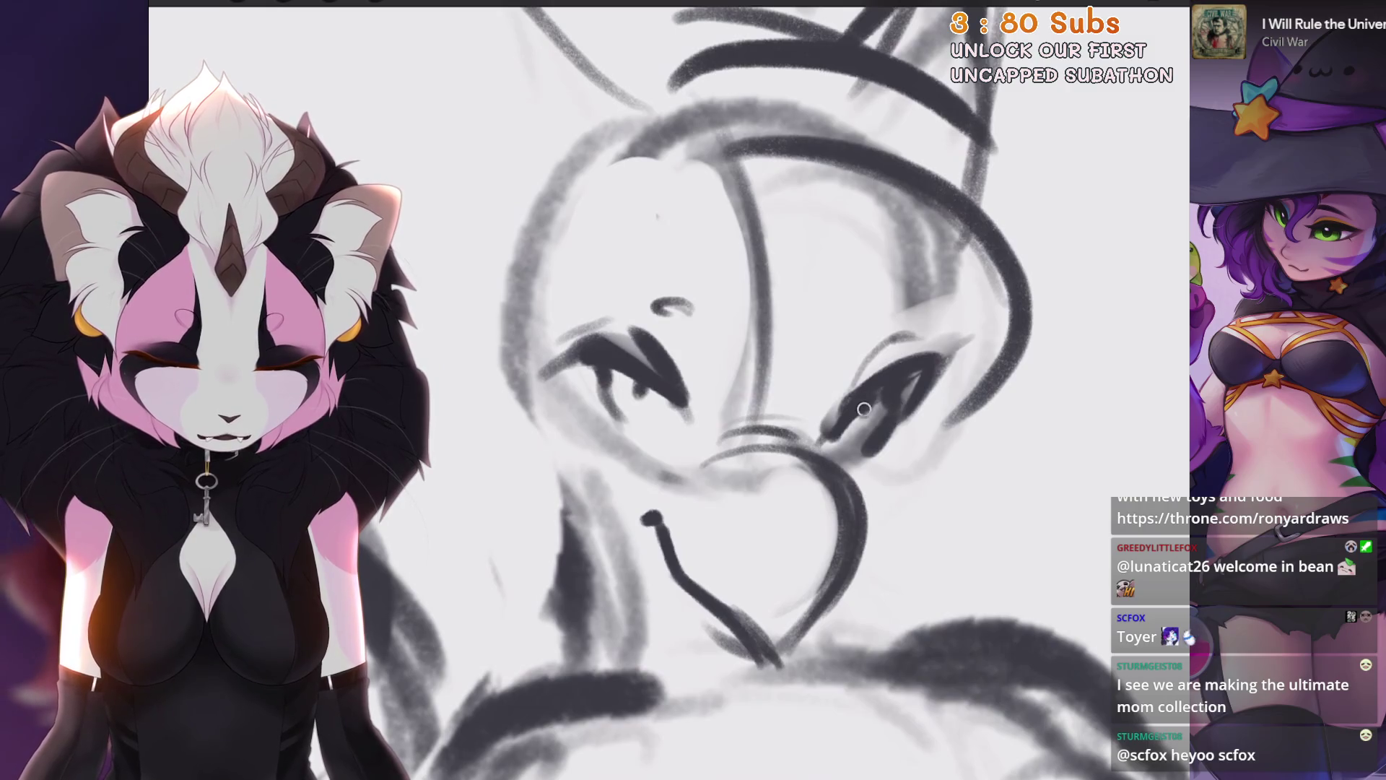
drag(864, 409, 758, 447)
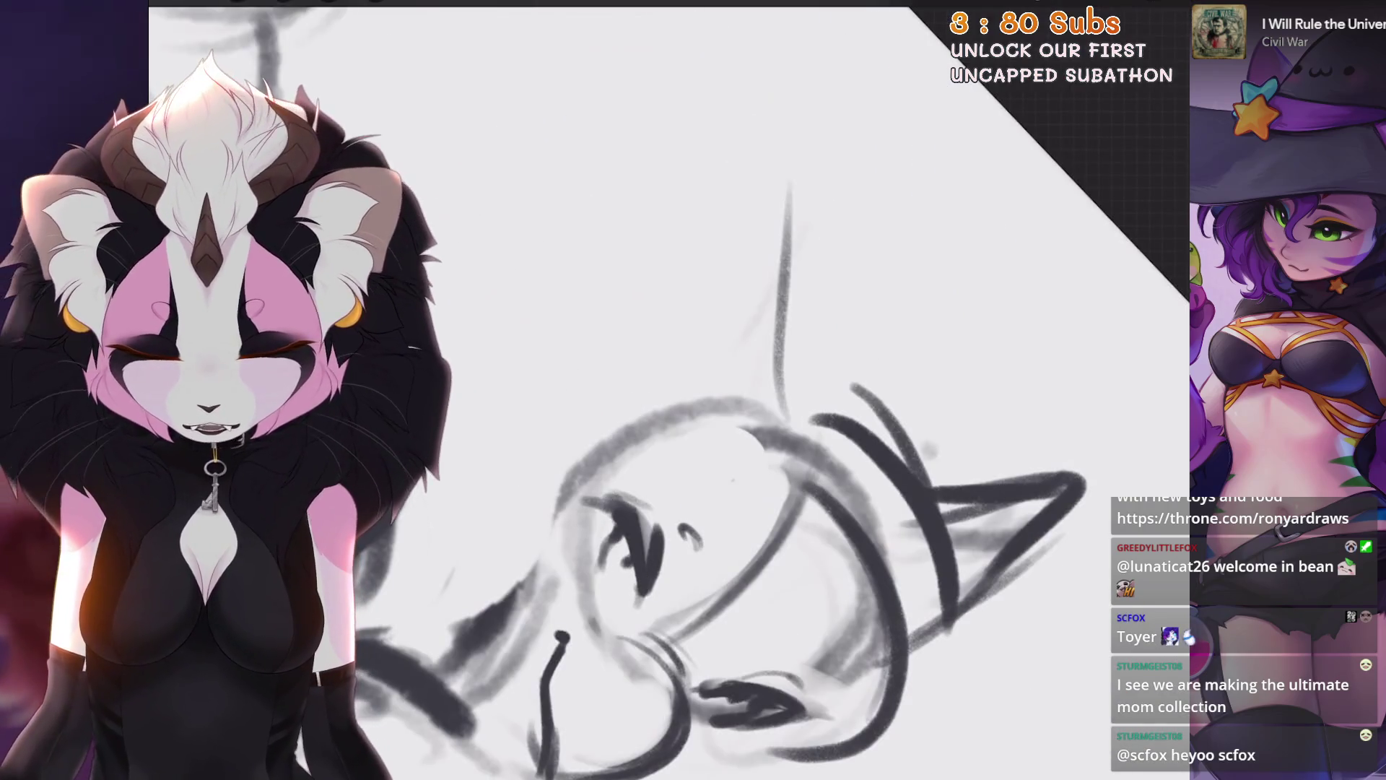
Step: Undo a short face stroke and turn the canvas to a new angle zoomed on the face
drag(592, 543, 605, 594)
mouse_move(722, 434)
mouse_down()
mouse_move(571, 520)
mouse_move(693, 491)
mouse_up()
key(ctrl+z)
key(ctrl+z)
drag(722, 433, 650, 491)
click(237, 3)
mouse_move(722, 361)
mouse_down()
mouse_move(650, 325)
mouse_move(664, 372)
mouse_move(693, 289)
mouse_up()
Step: Select the left eye and move it up and to the left with a uniform transform
key(s)
mouse_move(776, 209)
mouse_down()
mouse_move(867, 289)
mouse_move(765, 206)
mouse_up()
key(v)
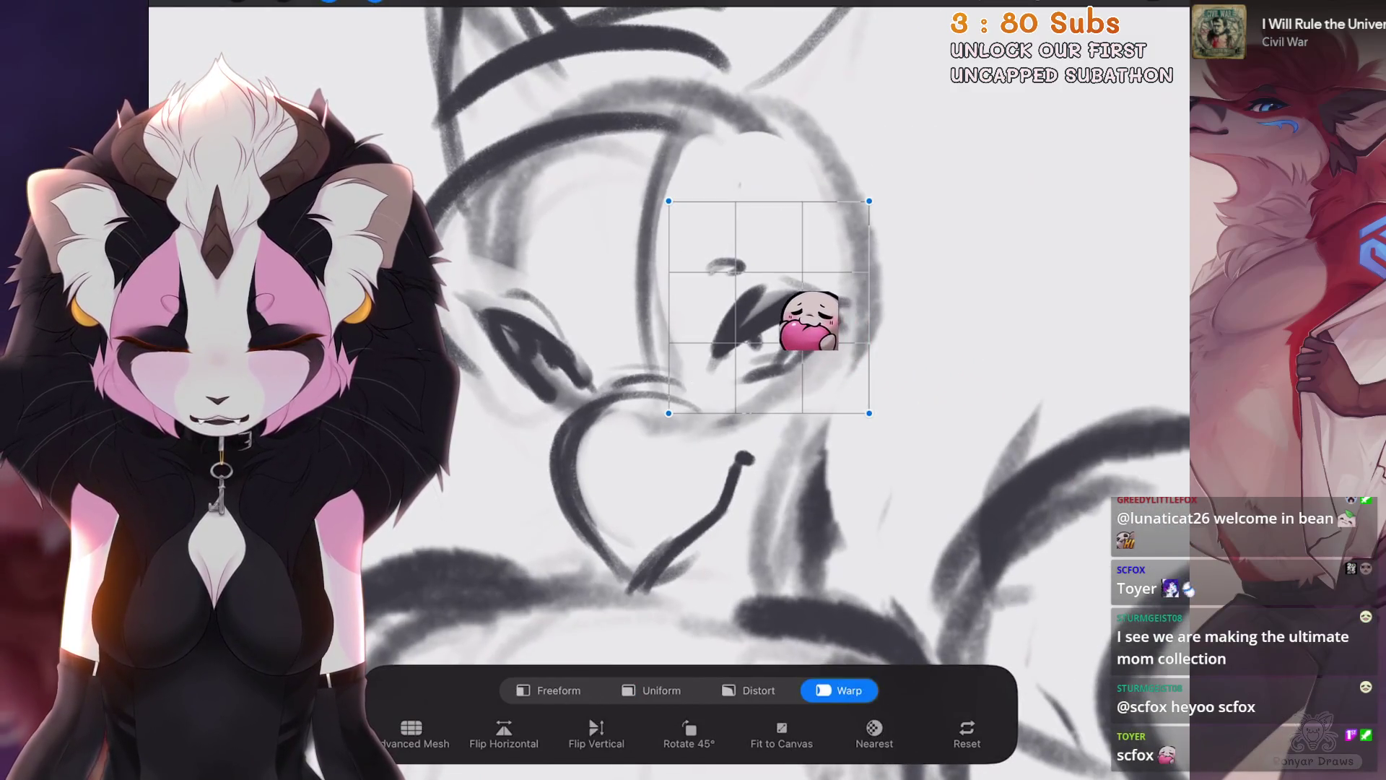
click(652, 691)
drag(772, 325, 755, 314)
click(374, 2)
key(v)
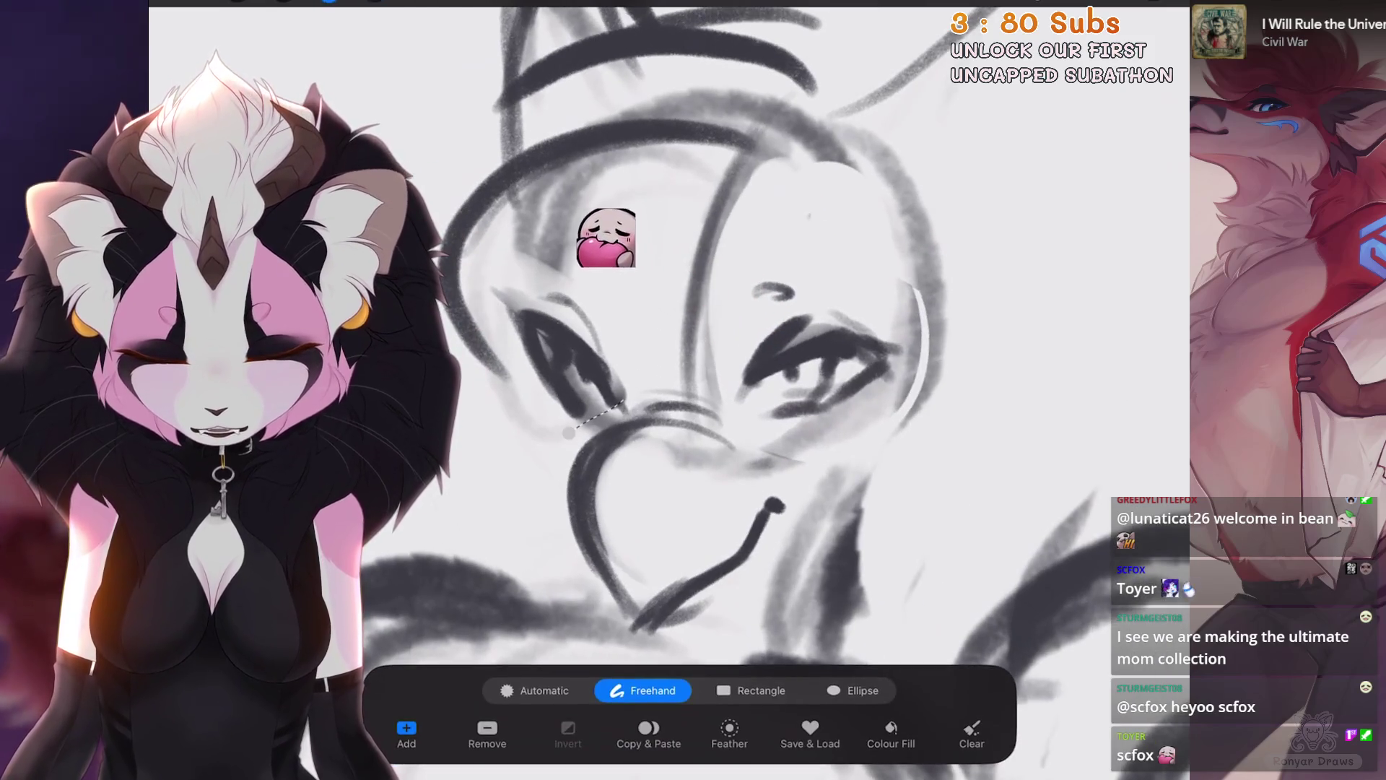
click(839, 690)
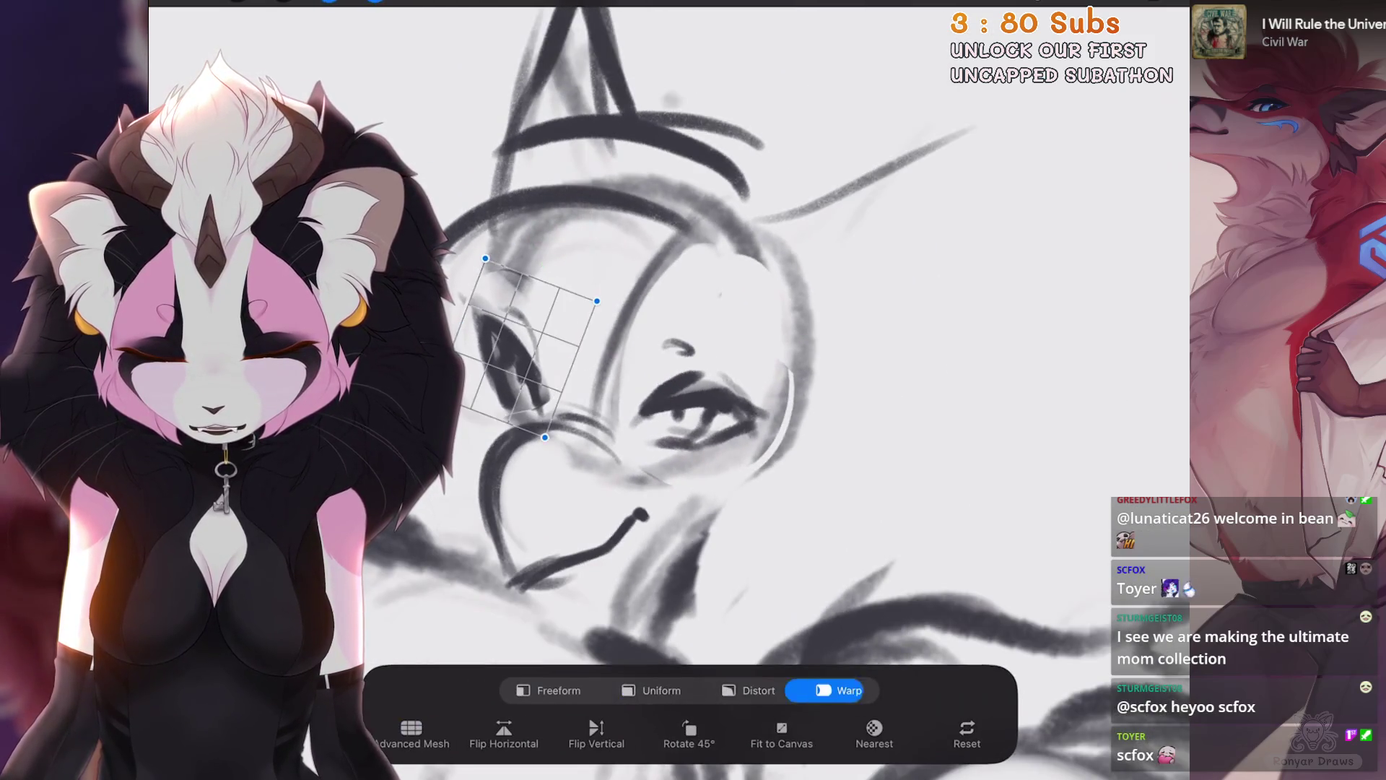
click(652, 690)
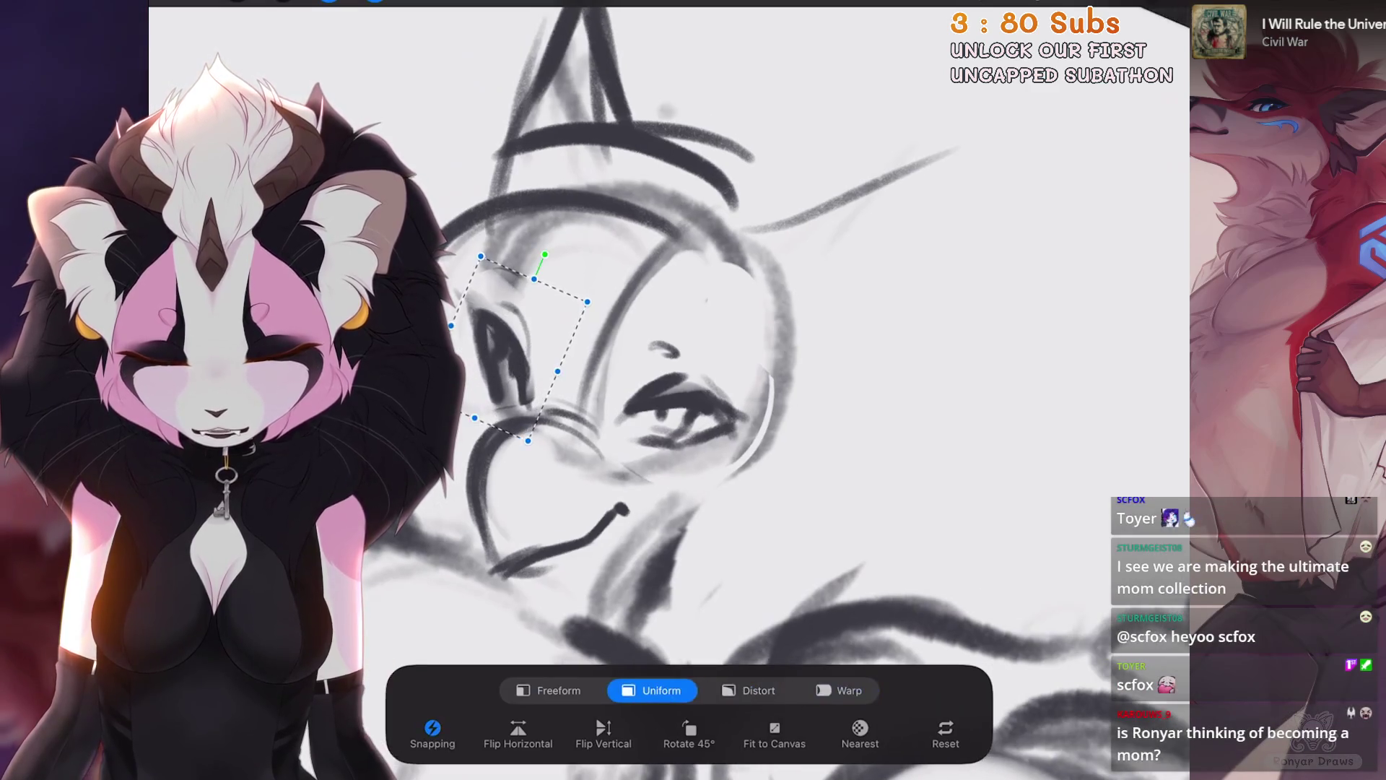
key(v)
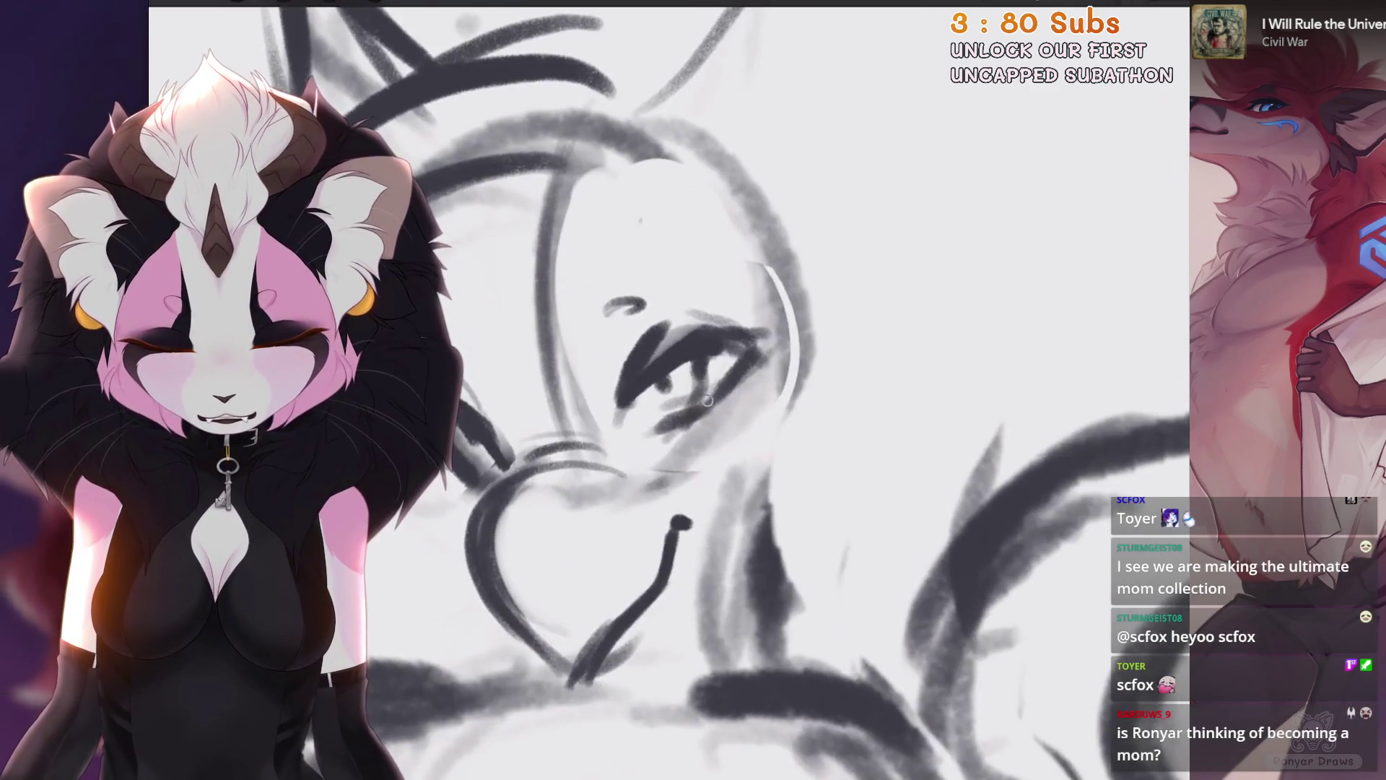
scroll(708, 401, up, 1)
Step: Erase the dark iris fill and paint a new dark pupil inside the eye
drag(706, 419, 780, 370)
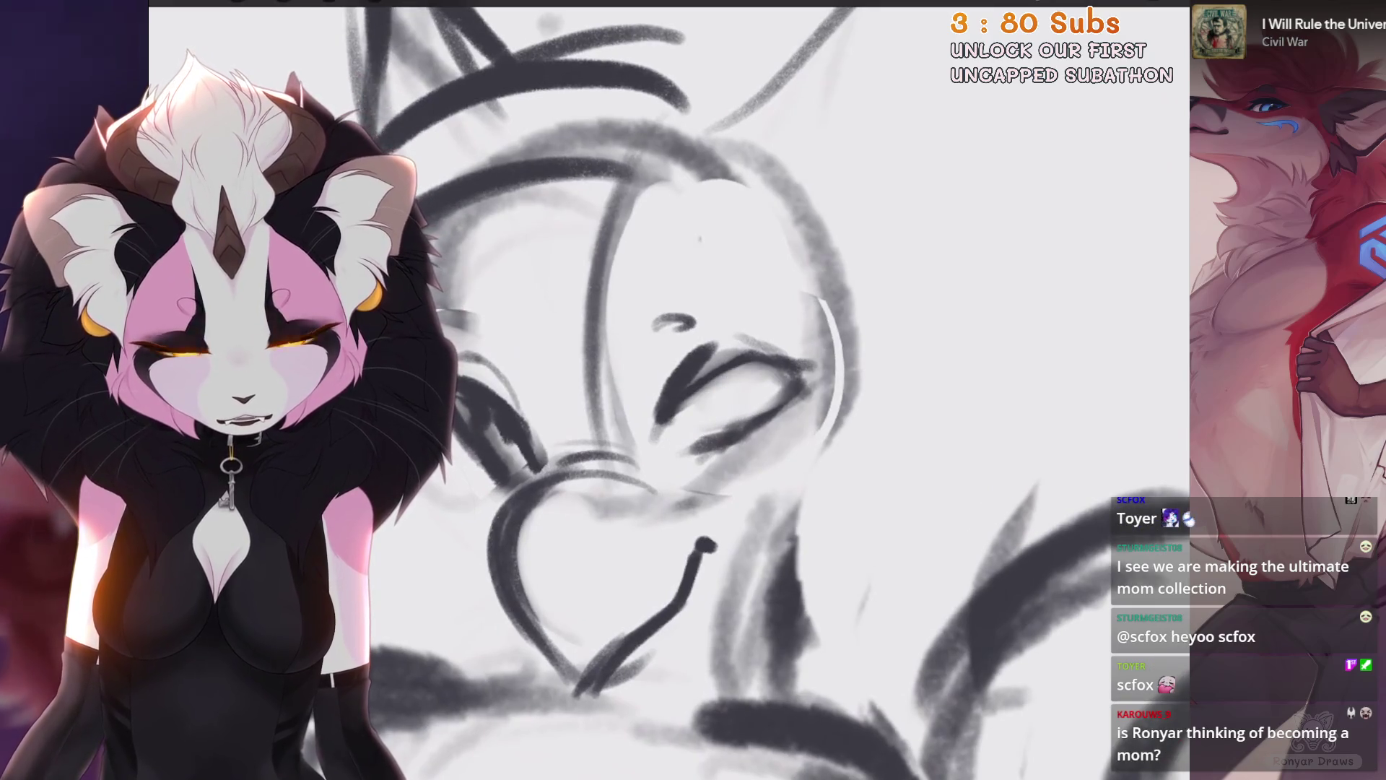
drag(693, 405, 704, 430)
mouse_move(715, 375)
mouse_down()
mouse_move(726, 401)
mouse_move(689, 430)
mouse_up()
mouse_move(757, 364)
mouse_down()
mouse_move(755, 426)
mouse_move(715, 404)
mouse_move(766, 351)
mouse_move(693, 390)
mouse_up()
scroll(754, 426, up, 1)
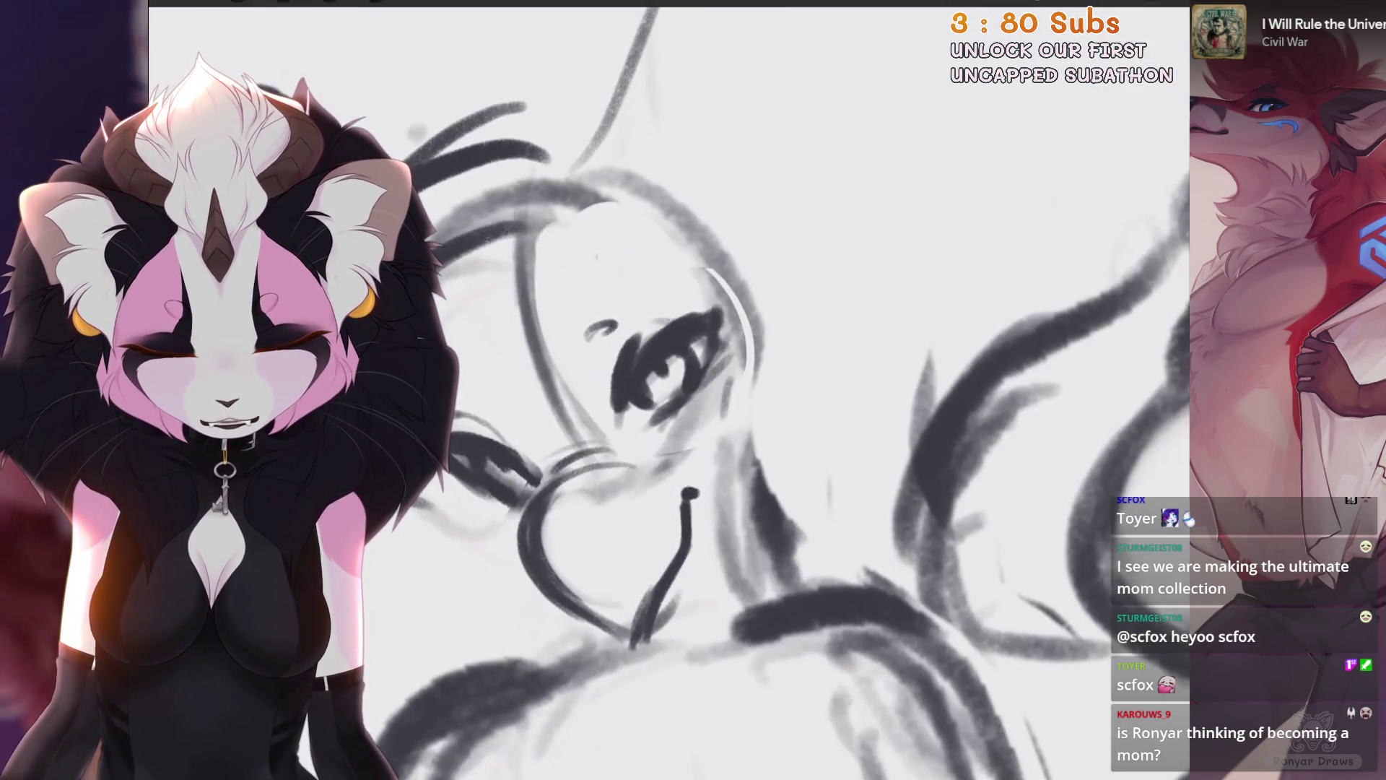
Step: Stroke in the right and left ear outlines and redraw the strokes circling the eye
drag(736, 329, 790, 470)
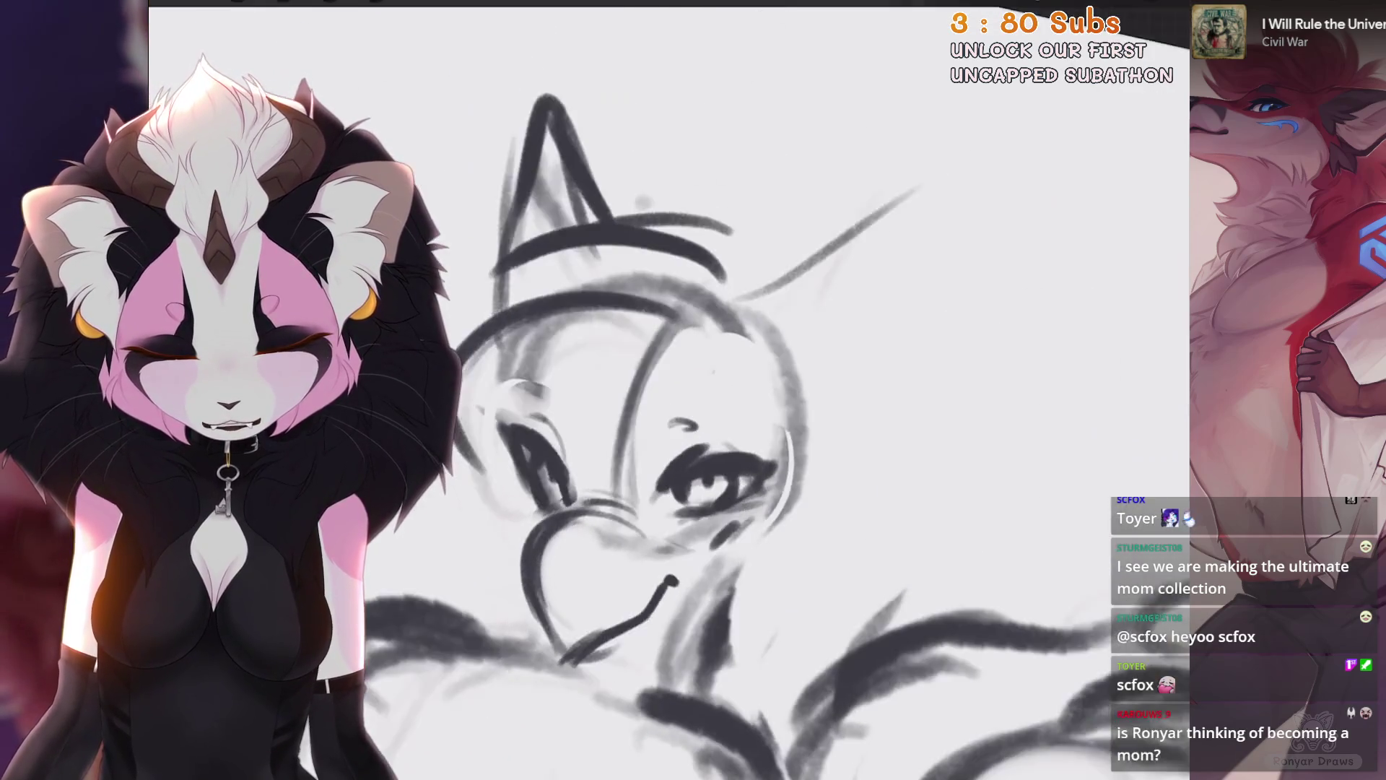
mouse_move(736, 328)
mouse_down()
mouse_move(693, 390)
mouse_move(745, 437)
mouse_move(621, 563)
mouse_up()
key(ctrl+z)
mouse_move(668, 311)
mouse_down()
mouse_move(838, 187)
mouse_move(784, 426)
mouse_move(730, 476)
mouse_up()
drag(520, 368, 618, 335)
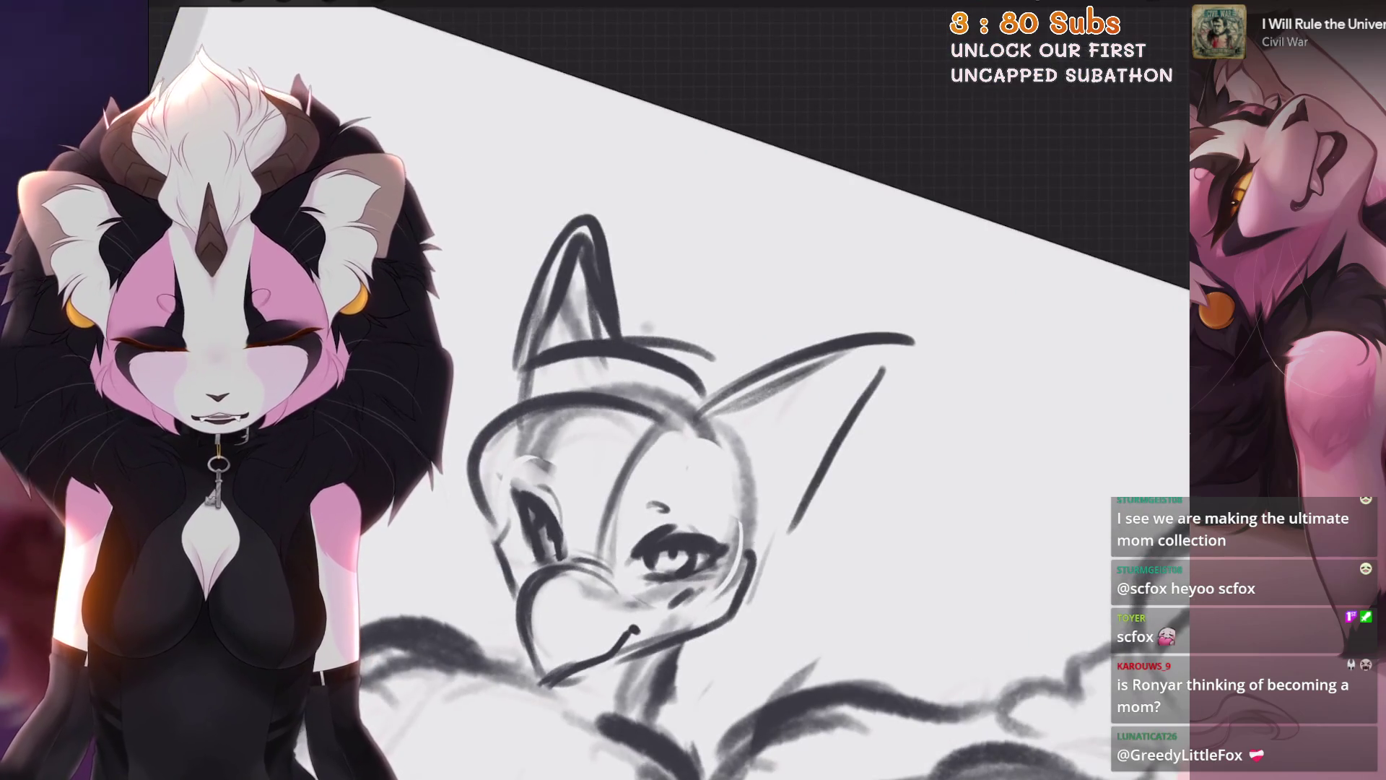
drag(722, 289, 766, 383)
key(ctrl+z)
drag(780, 277, 770, 498)
drag(787, 314, 763, 448)
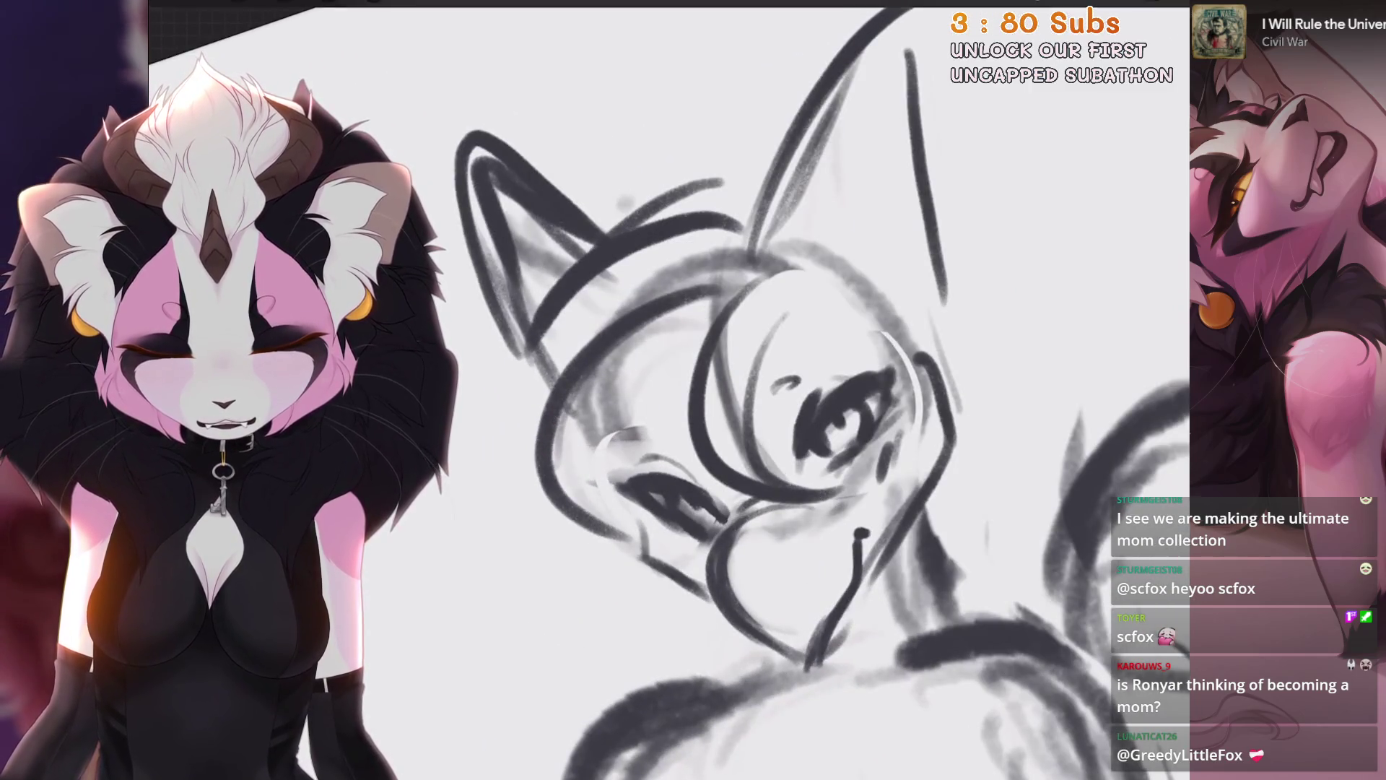
Step: Draw firmer lines along the head's left side, the jaw and the top of the head
drag(722, 256, 596, 560)
drag(689, 401, 675, 477)
drag(675, 523, 654, 570)
drag(693, 419, 682, 481)
drag(678, 523, 596, 603)
mouse_move(523, 477)
mouse_down()
mouse_move(664, 270)
mouse_move(707, 268)
mouse_up()
drag(747, 174, 589, 239)
drag(708, 340, 679, 390)
drag(744, 346, 687, 437)
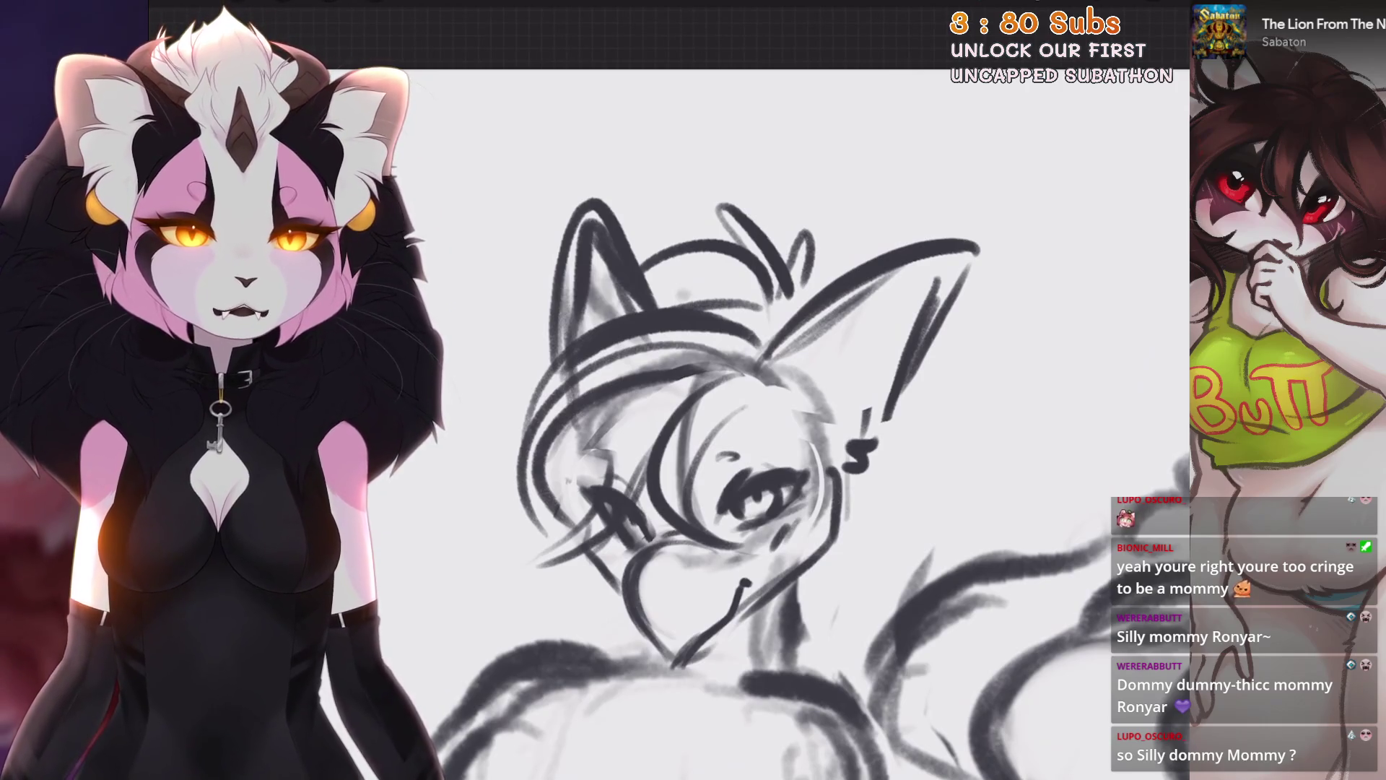
Step: Draw the right ear outline with an earring, then undo the curved stroke near the eye
scroll(1105, 231, up, 2)
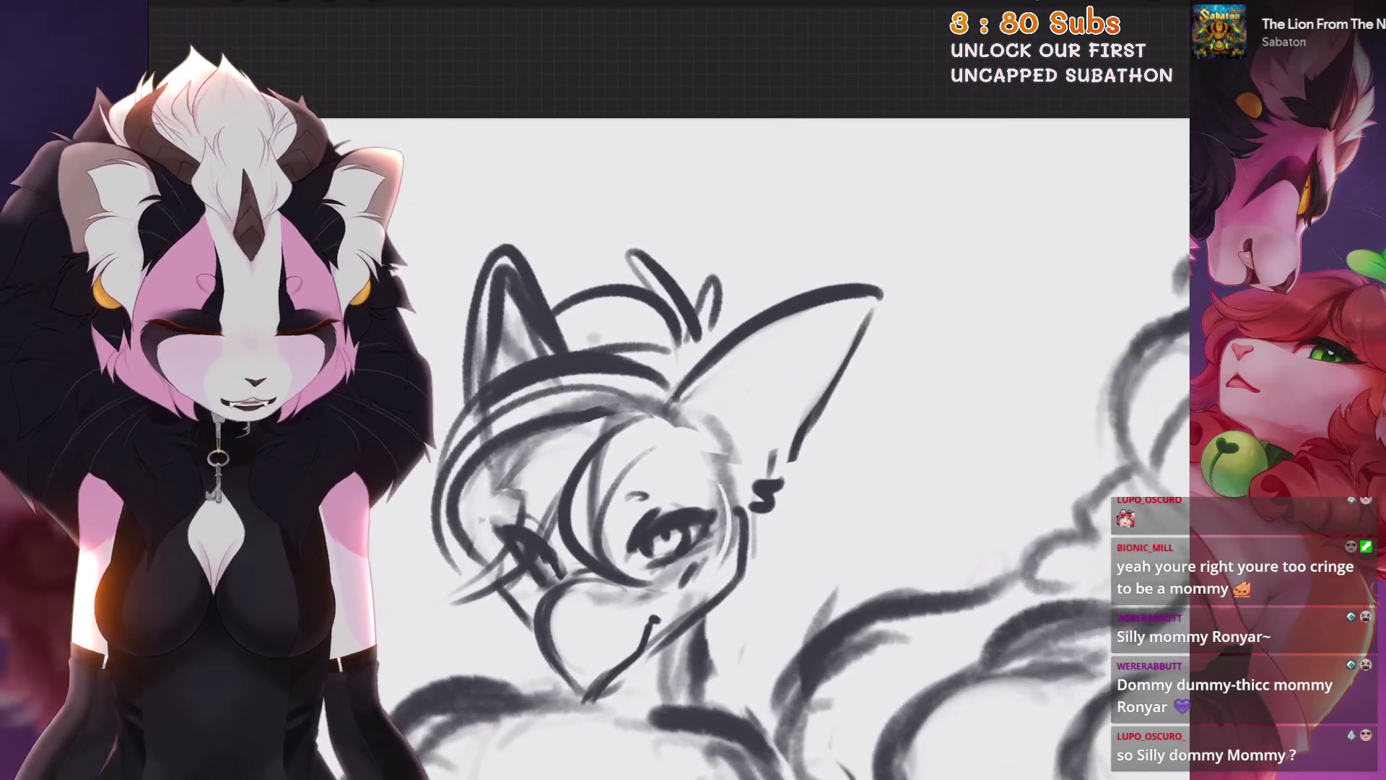
mouse_move(718, 361)
mouse_down()
mouse_move(863, 339)
mouse_move(806, 462)
mouse_move(751, 509)
mouse_up()
scroll(635, 621, up, 4)
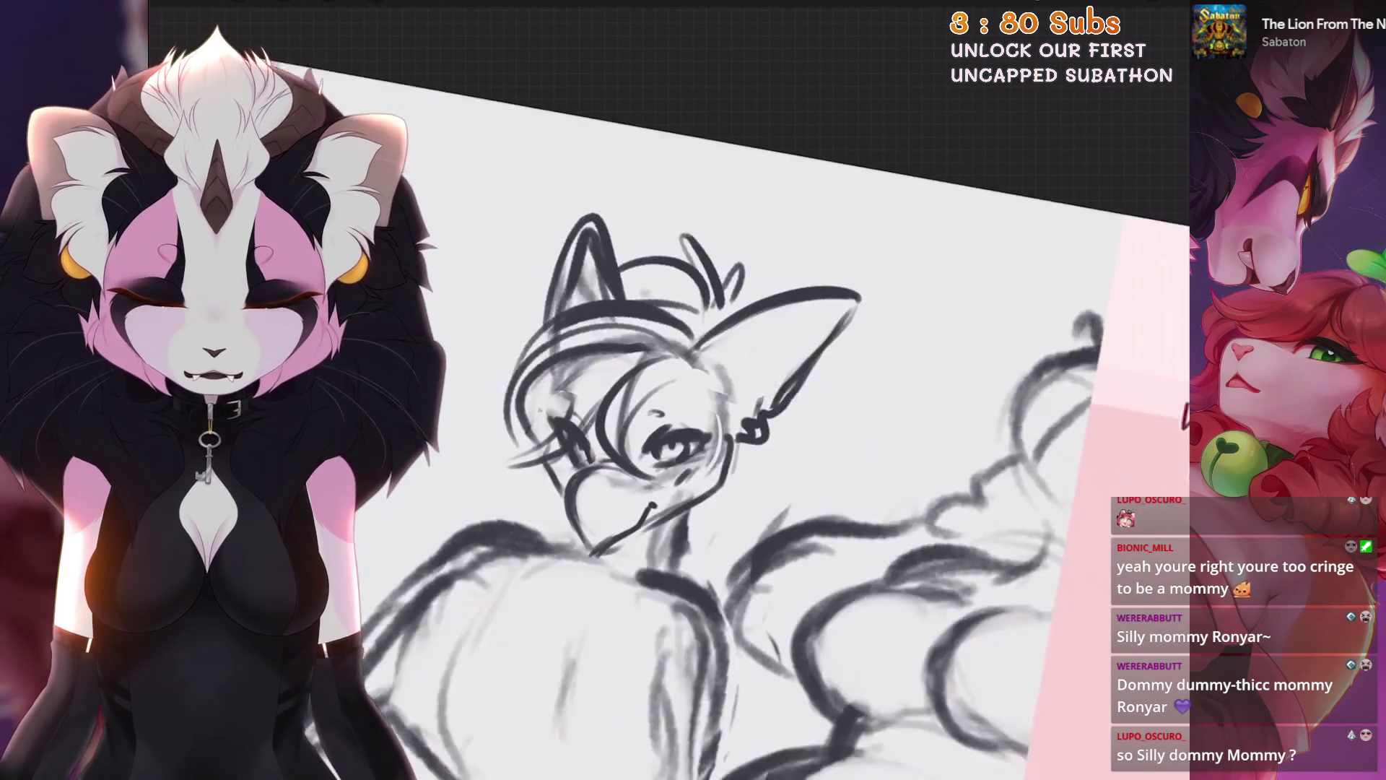
key(ctrl+z)
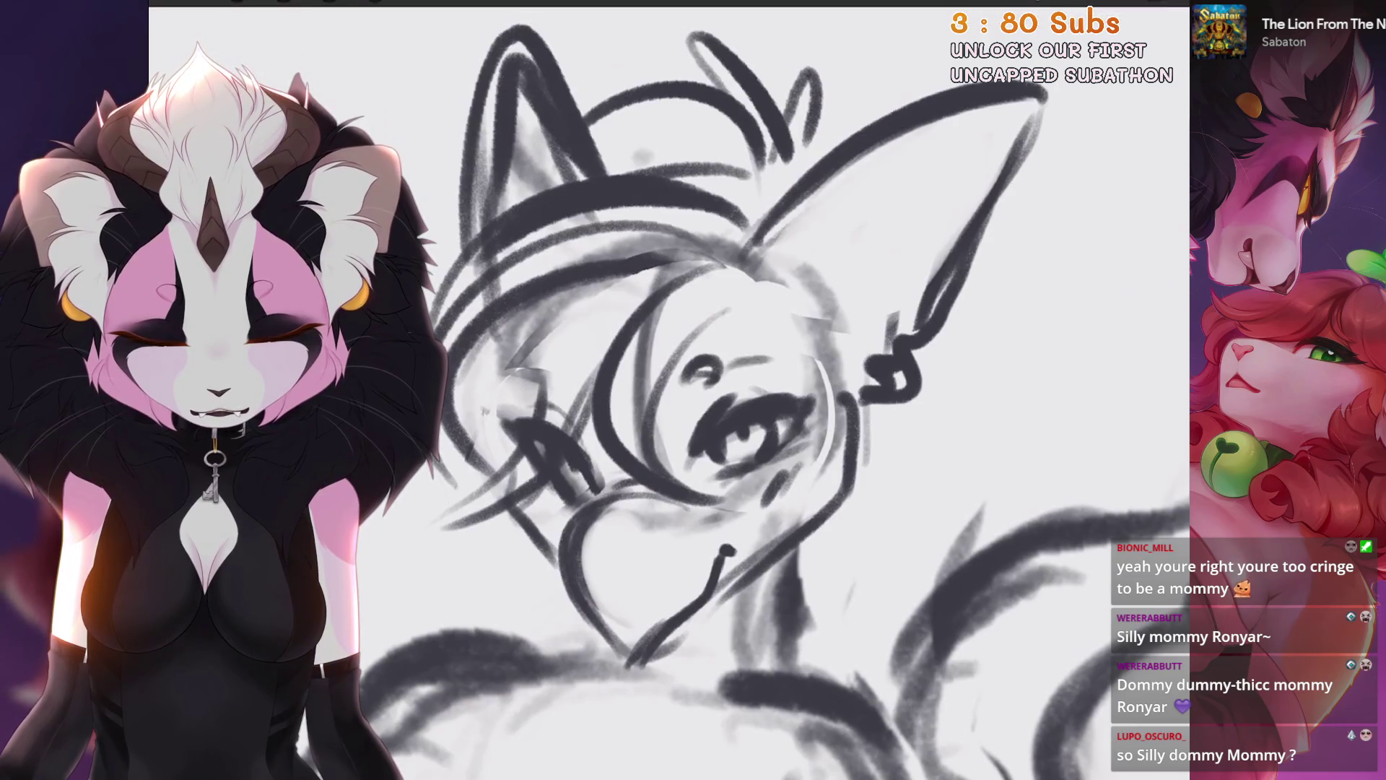
scroll(650, 433, down, 3)
scroll(722, 398, up, 5)
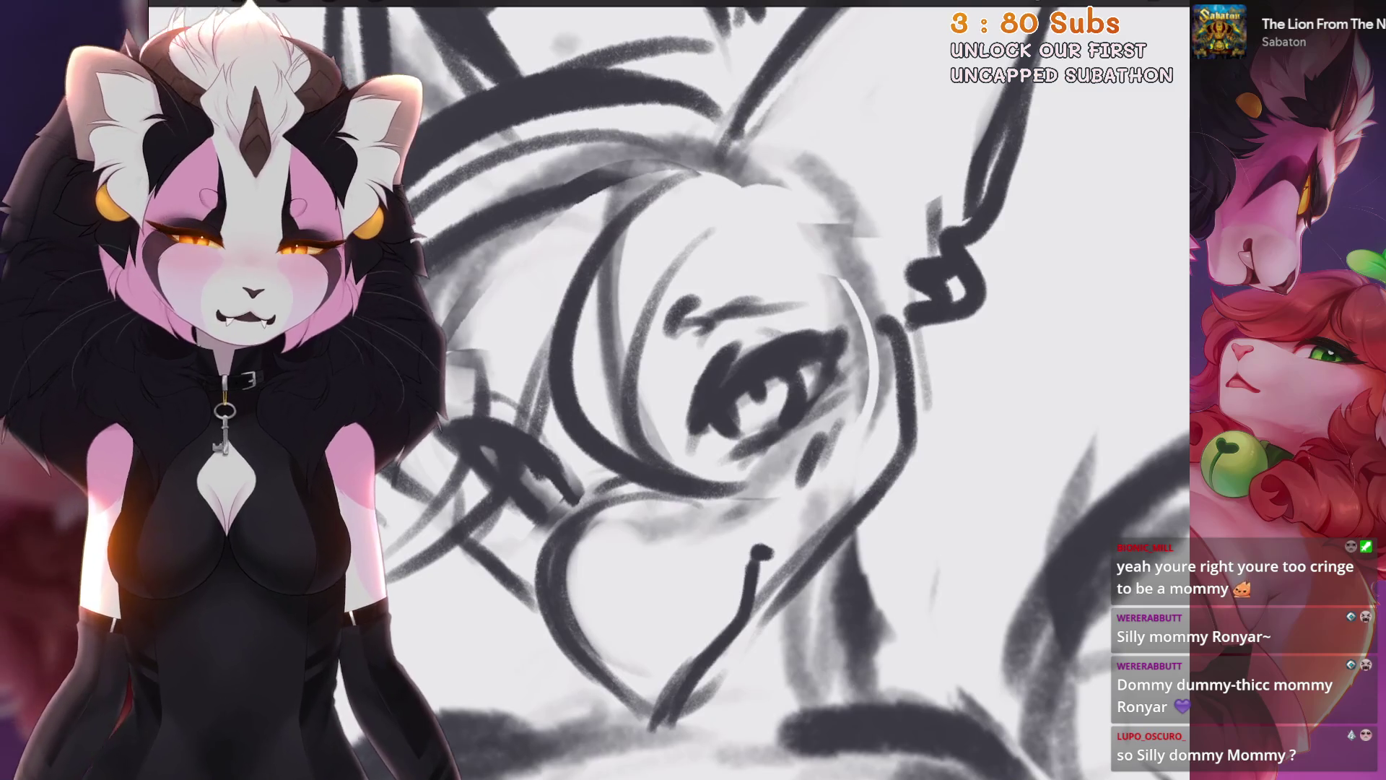
scroll(722, 398, down, 1)
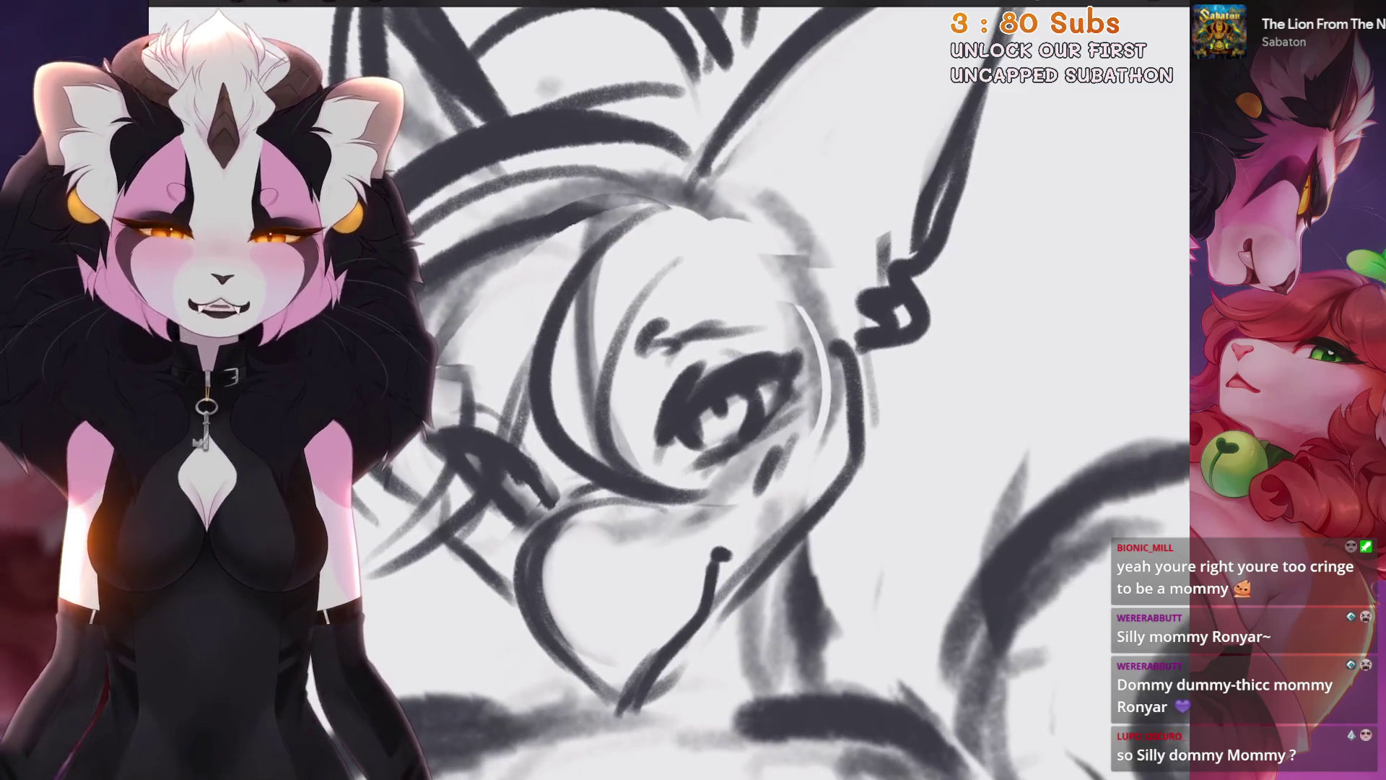
scroll(722, 397, up, 2)
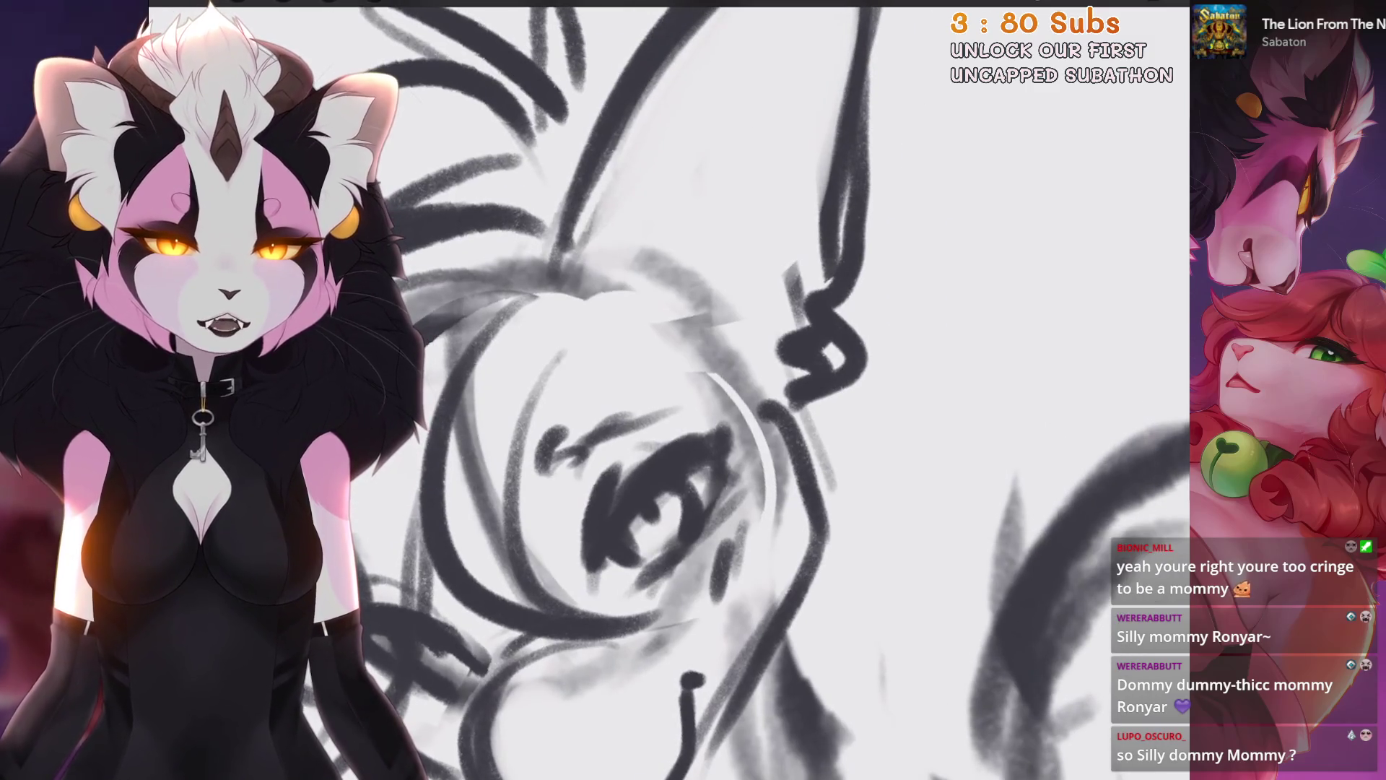
scroll(722, 397, up, 2)
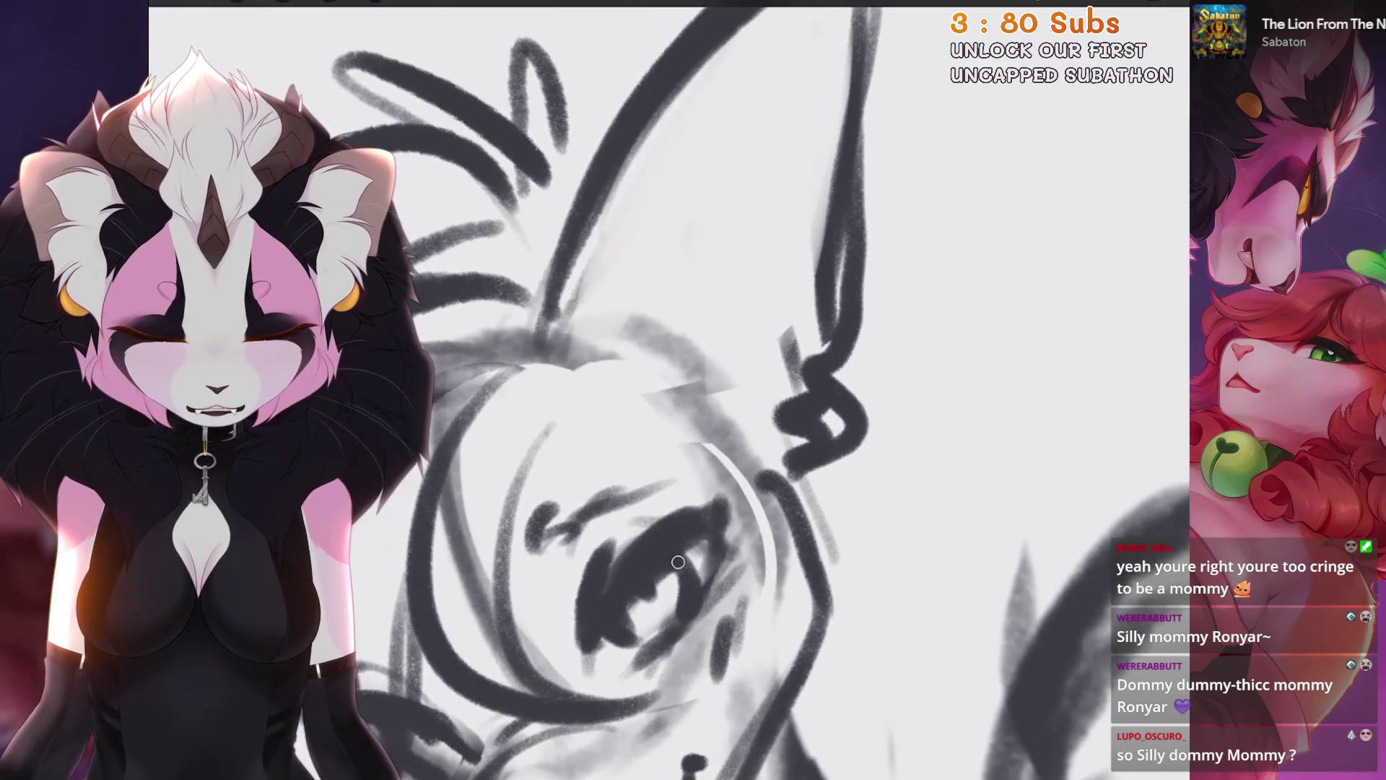
scroll(722, 398, down, 3)
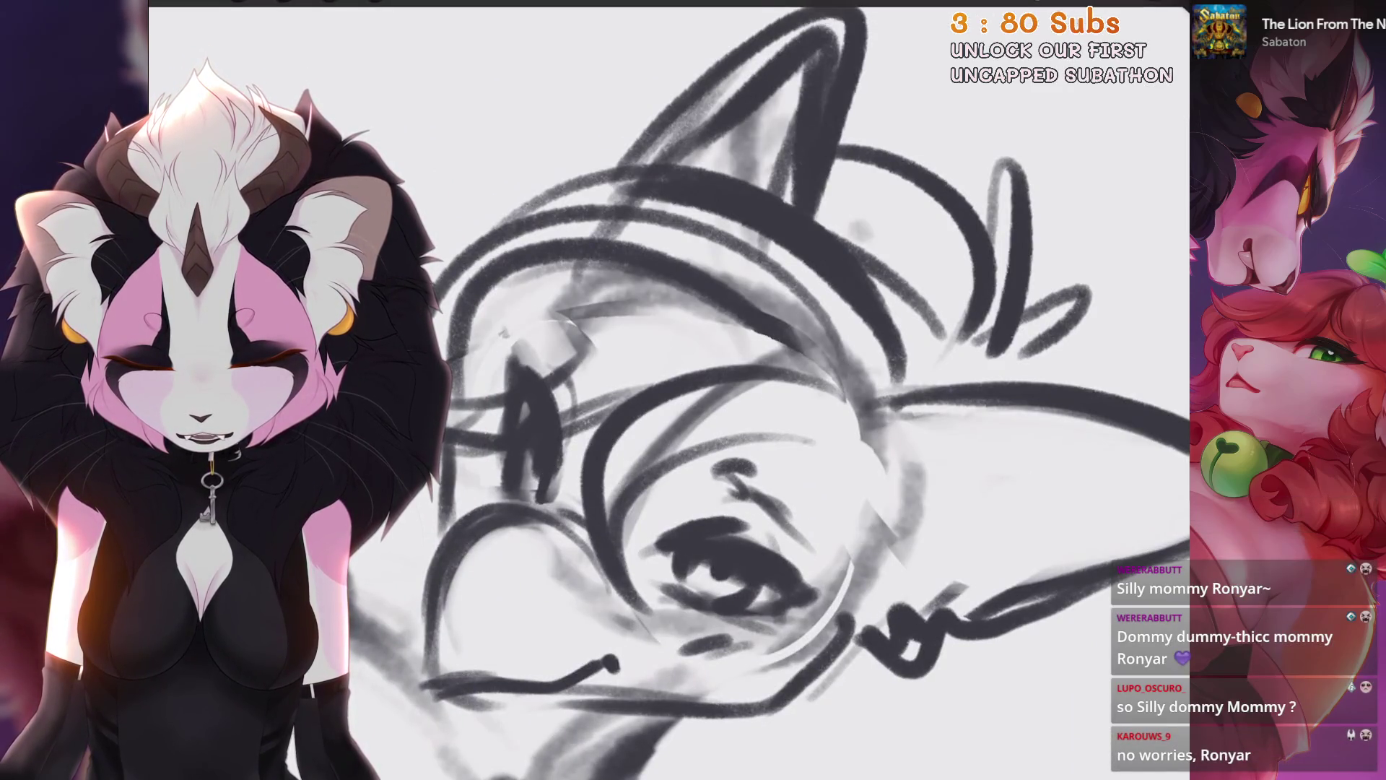
Step: Undo the latest paint stroke on the leftmost character's face, zooming around it to check
scroll(555, 435, down, 2)
scroll(555, 435, down, 1)
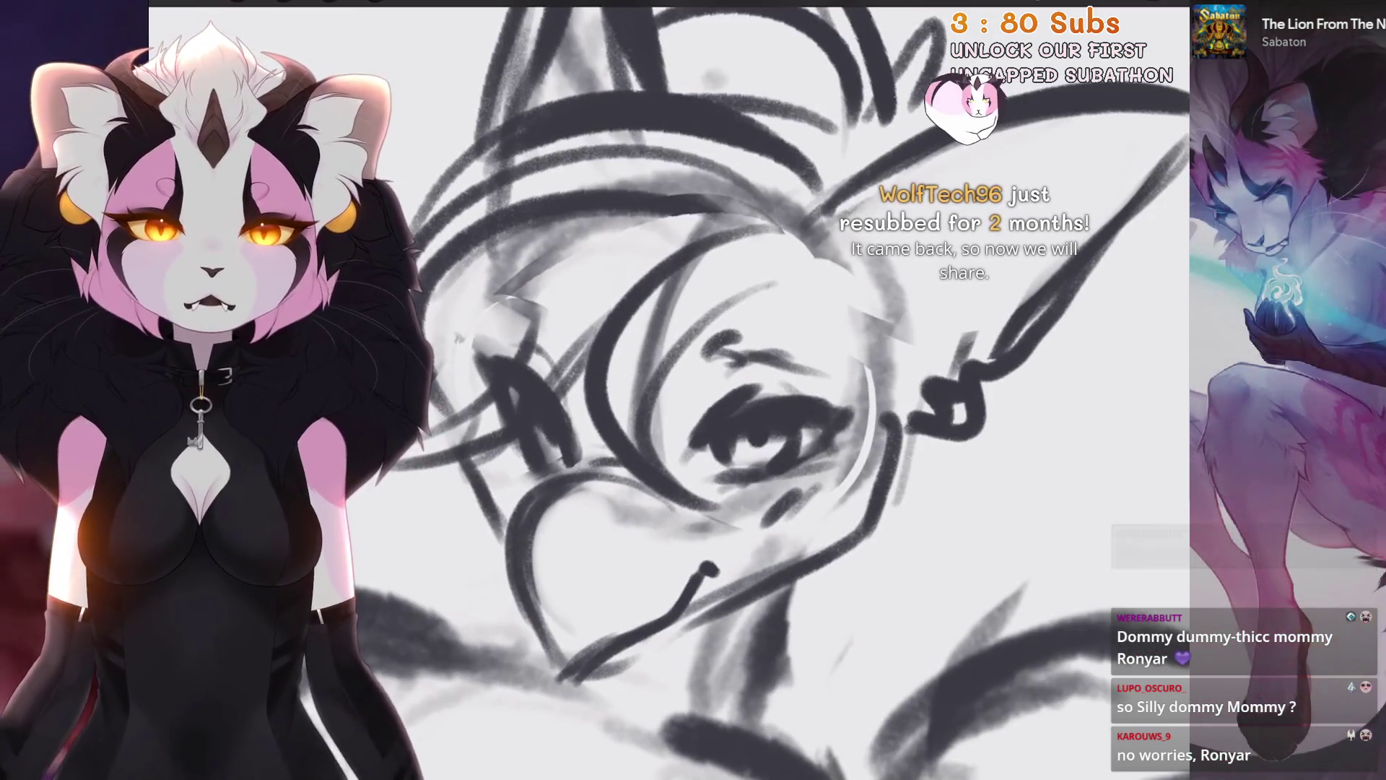
scroll(555, 434, down, 1)
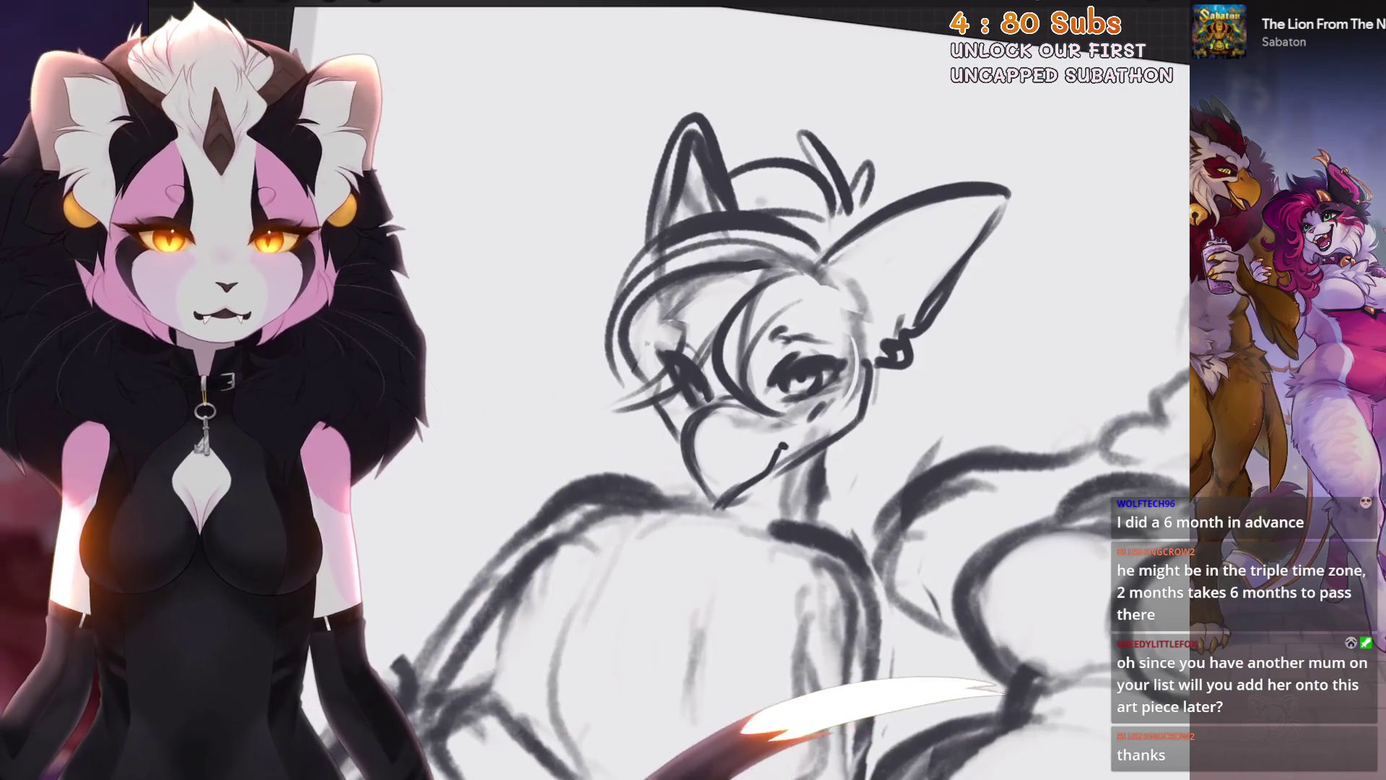
scroll(794, 375, up, 5)
scroll(722, 390, down, 3)
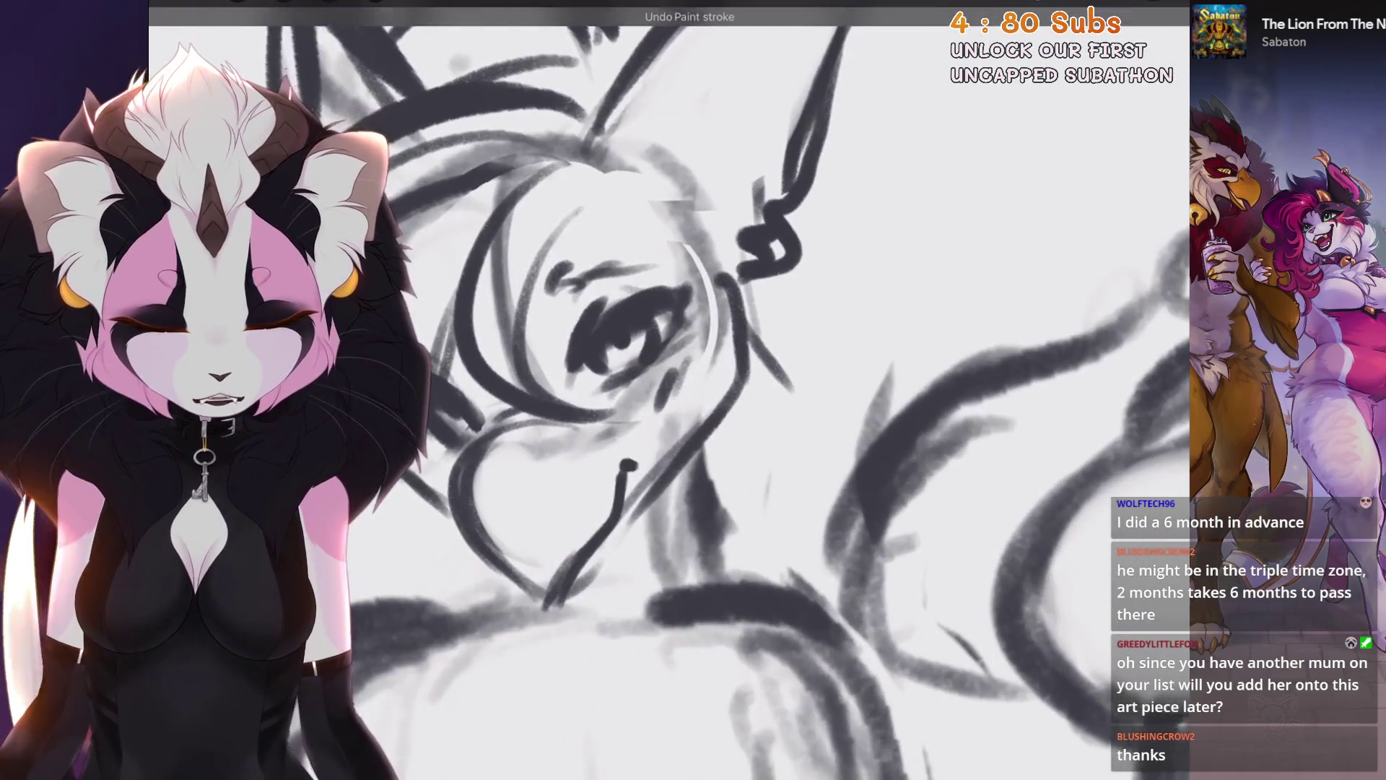
key(ctrl+z)
key(ctrl+z)
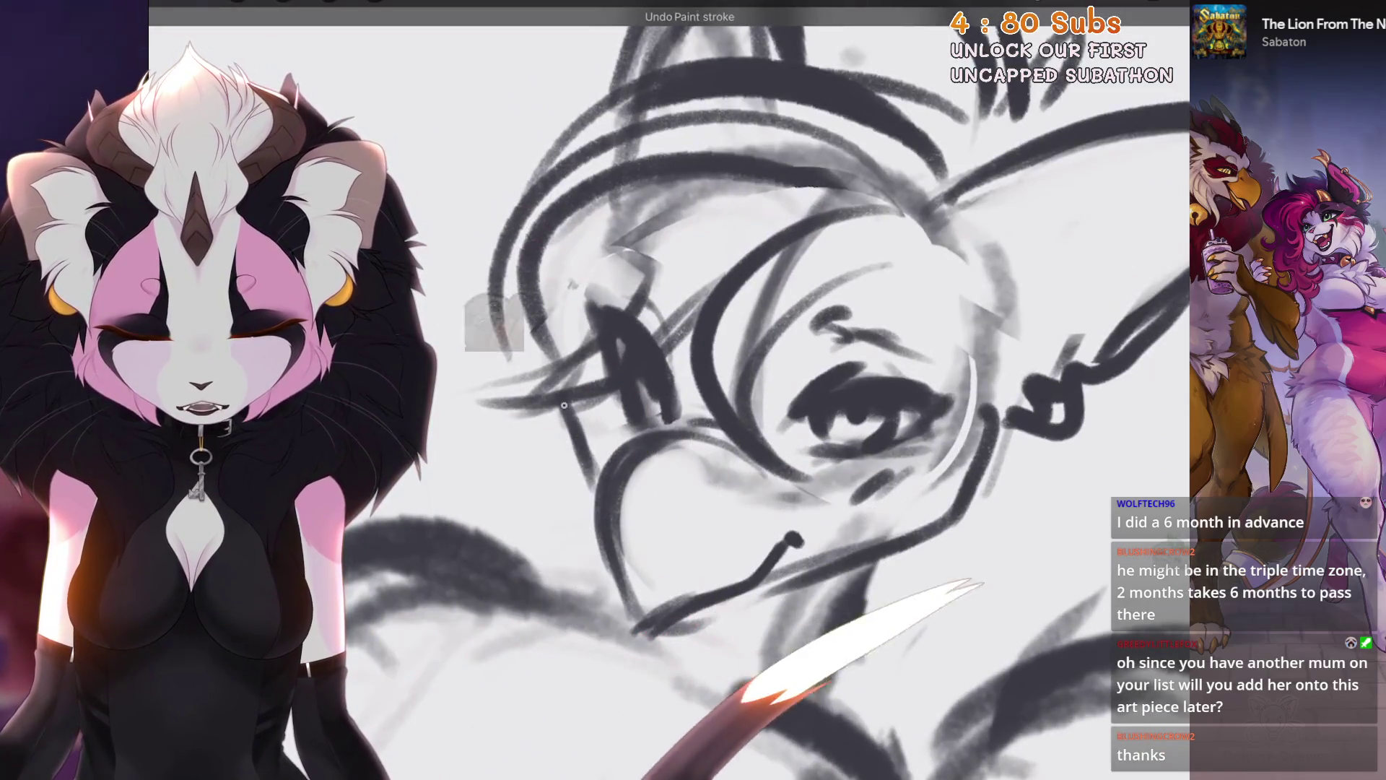
scroll(722, 361, down, 2)
scroll(722, 390, up, 3)
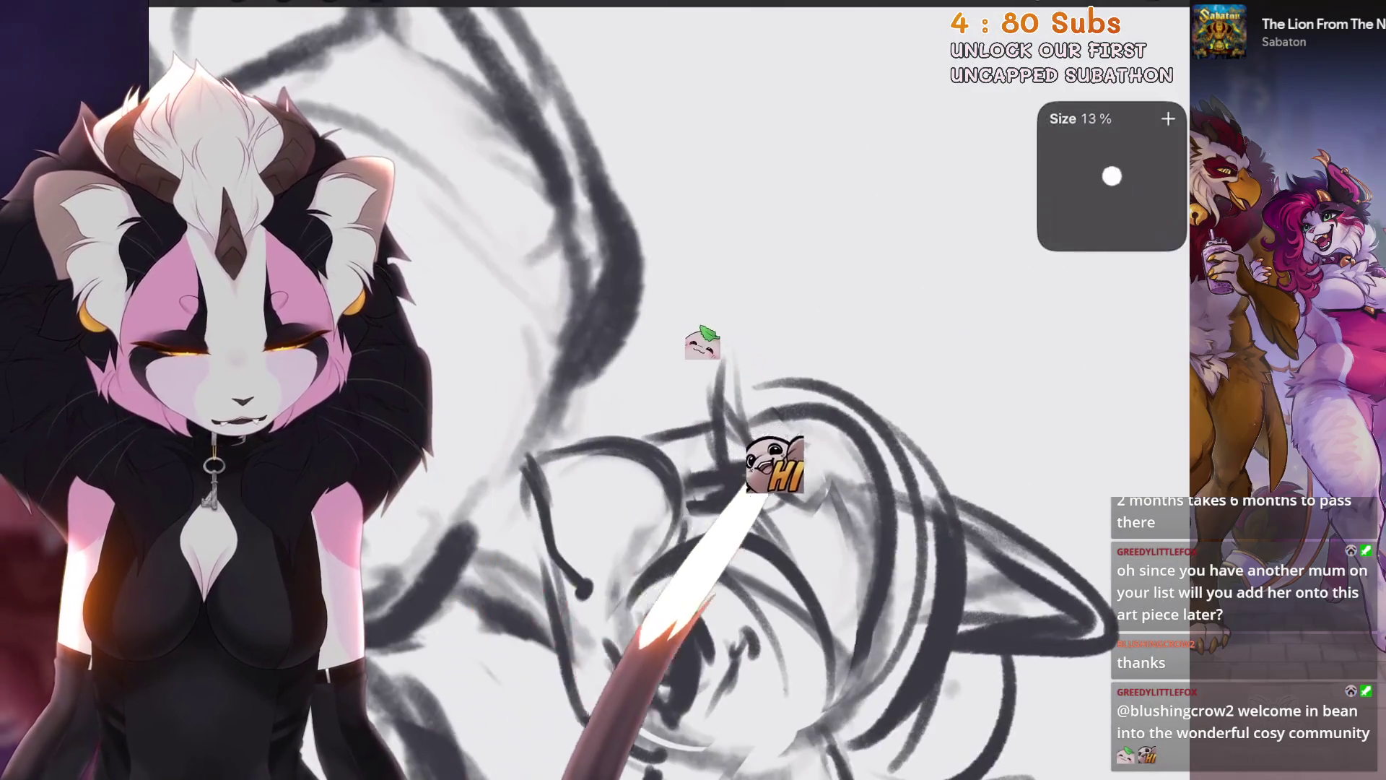
scroll(722, 390, up, 2)
scroll(722, 390, up, 1)
scroll(722, 390, down, 4)
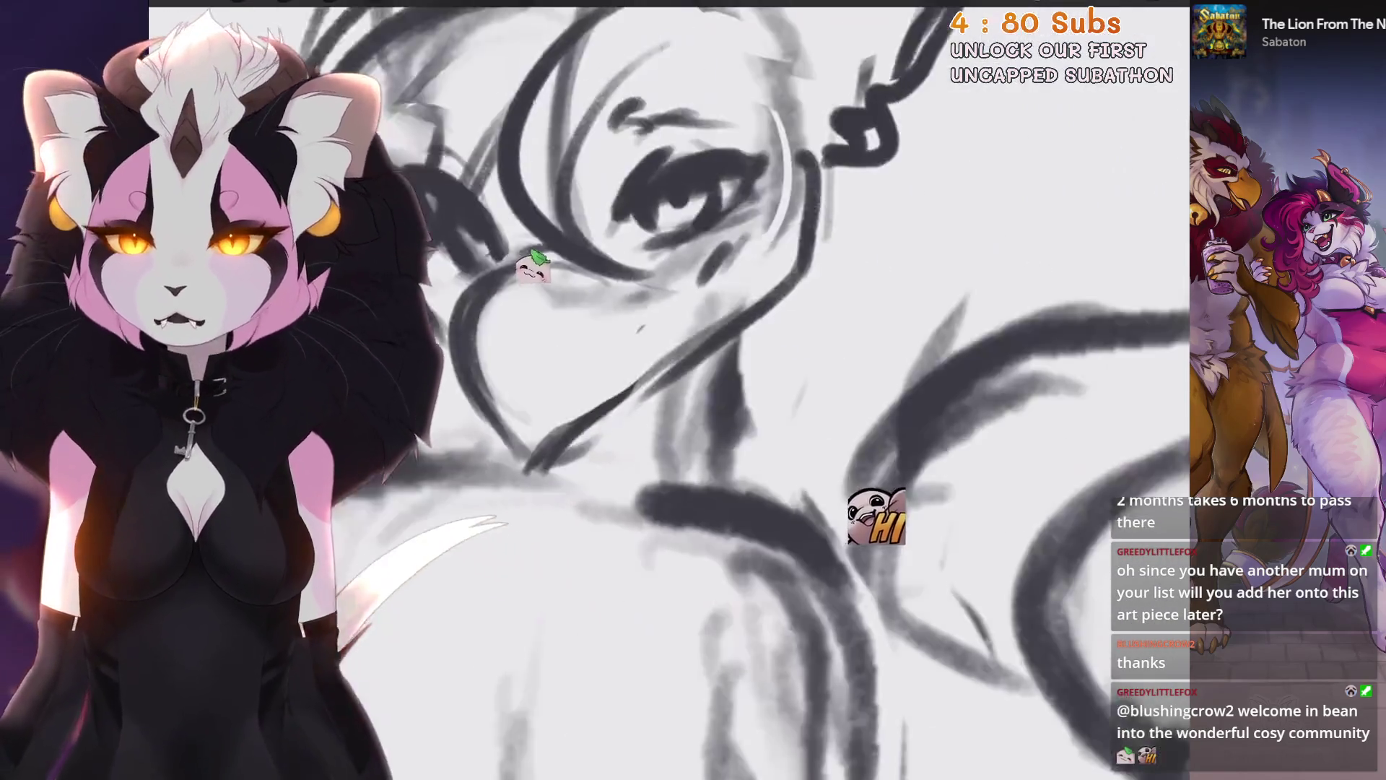
scroll(723, 412, up, 5)
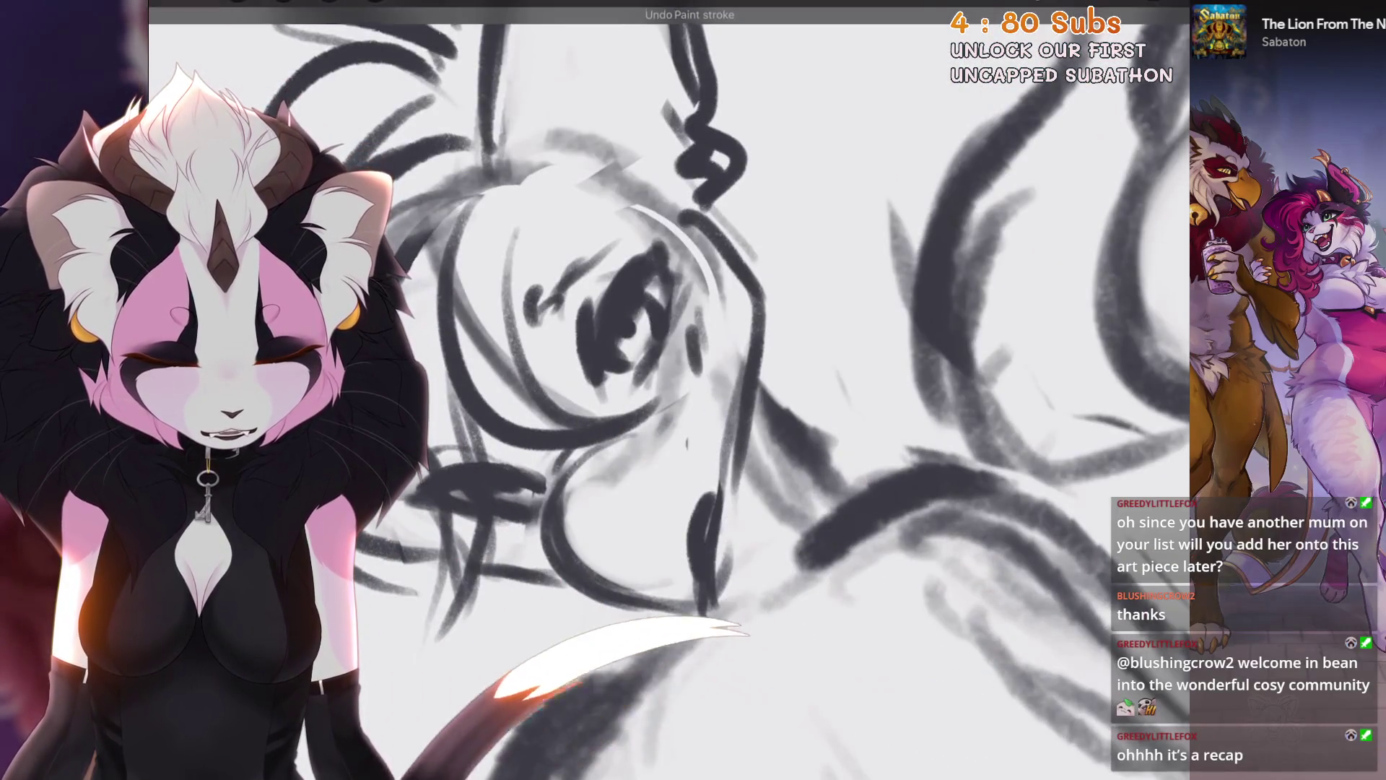
scroll(724, 412, down, 2)
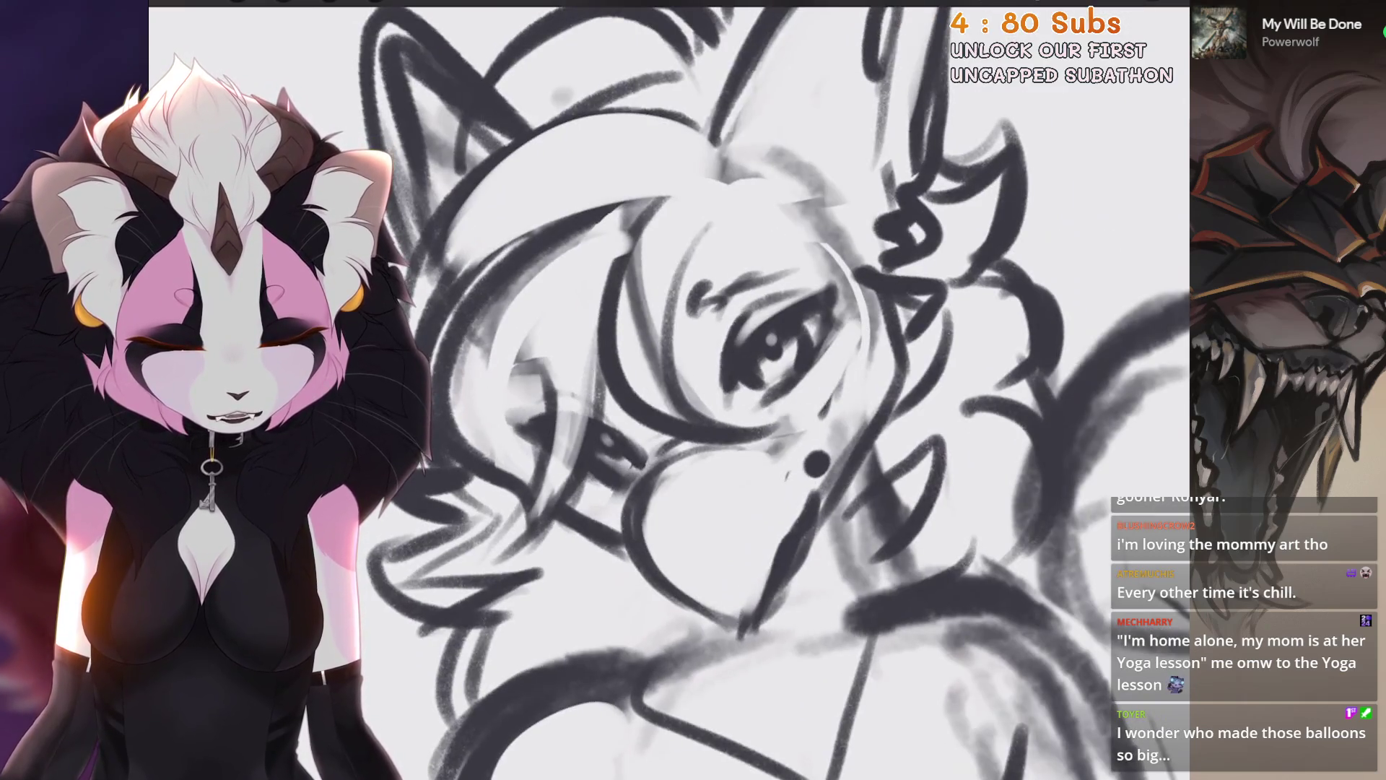
Step: Pan the sketch slightly left and zoom out toward the whole canvas
drag(850, 301, 799, 293)
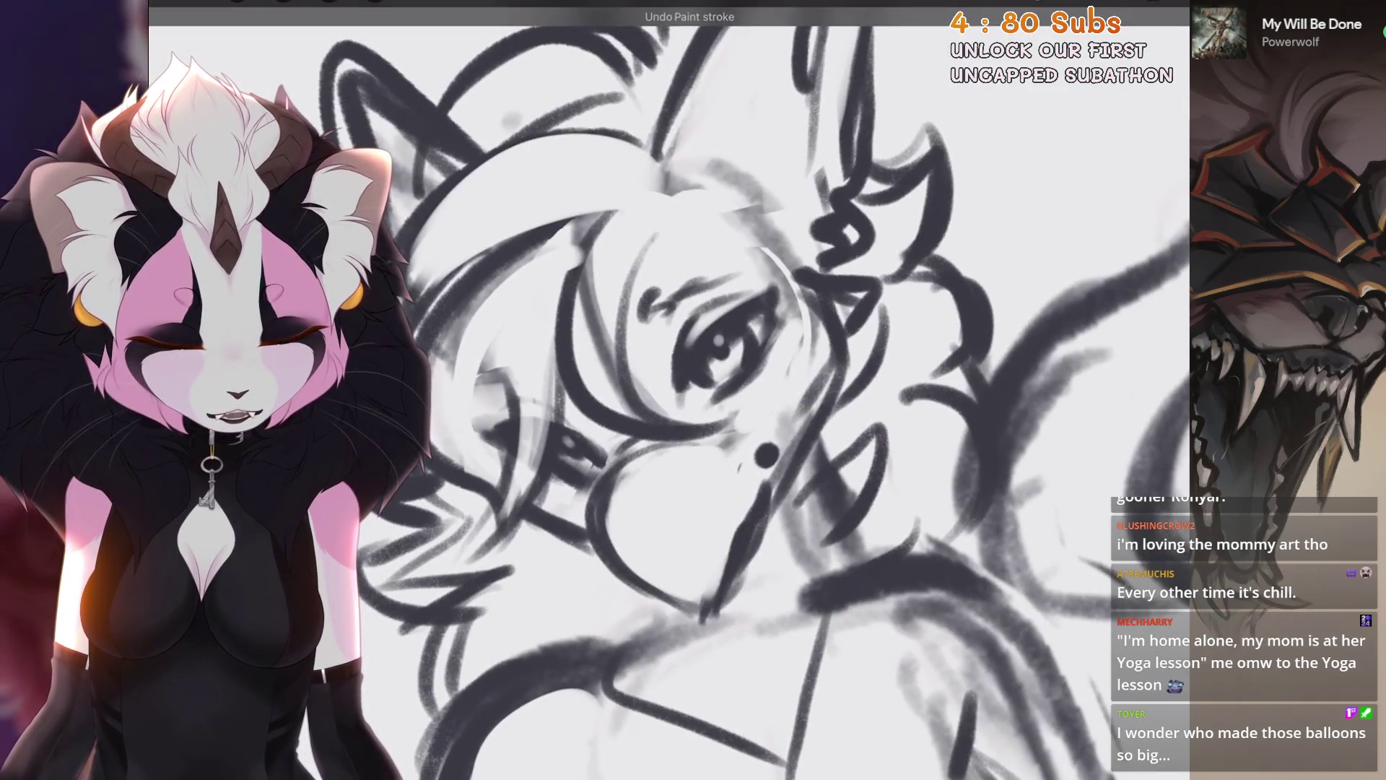
scroll(722, 390, down, 5)
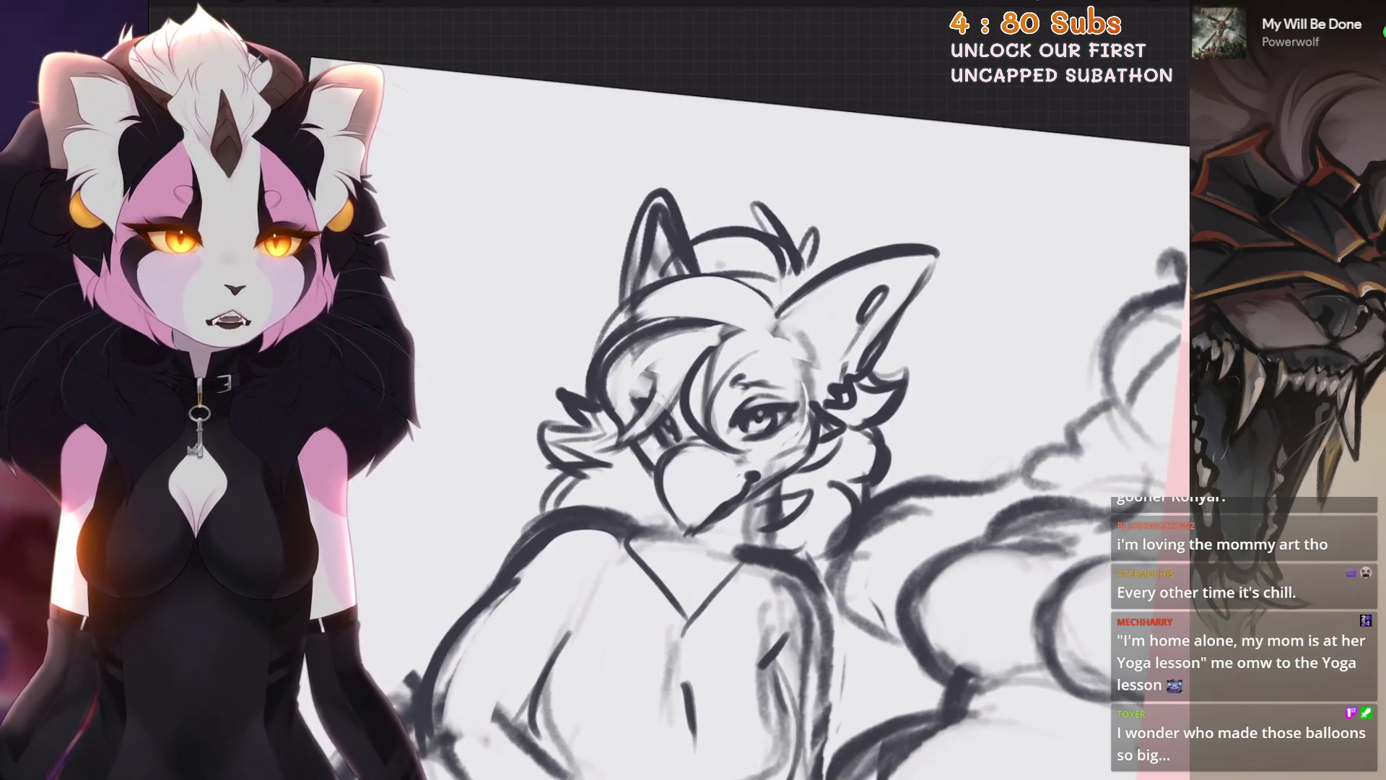
scroll(722, 390, down, 5)
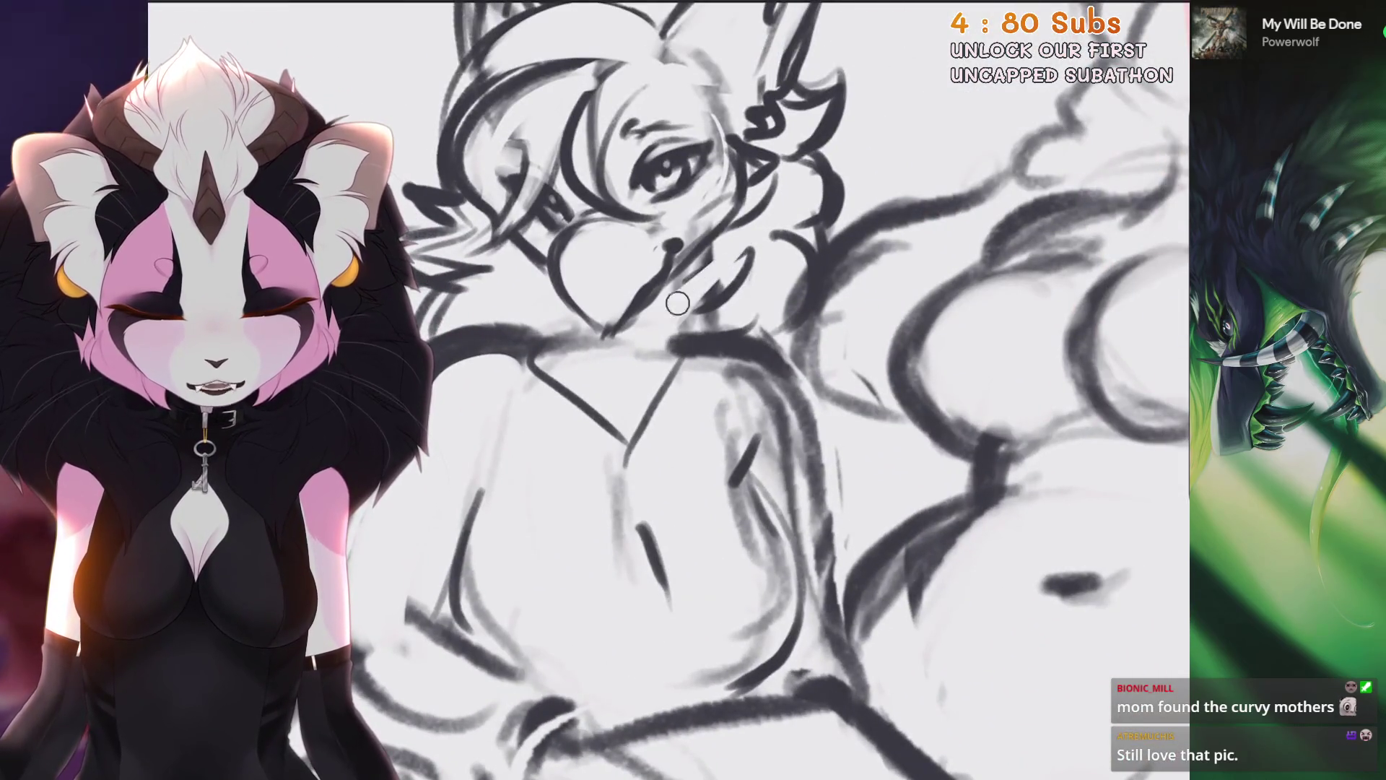
Step: Undo the last erase stroke, then try two short sketch strokes and undo both
scroll(744, 423, up, 3)
key(ctrl+z)
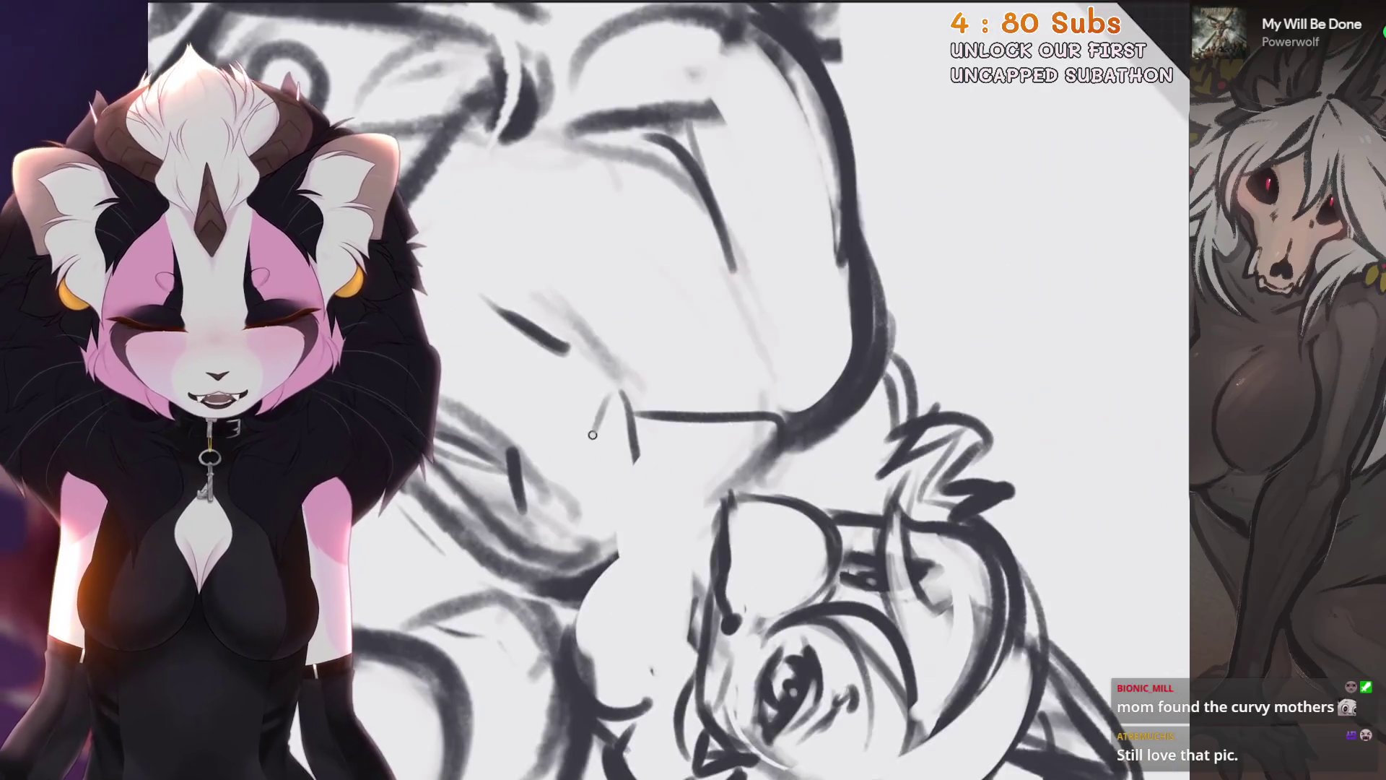
drag(593, 435, 636, 505)
key(ctrl+z)
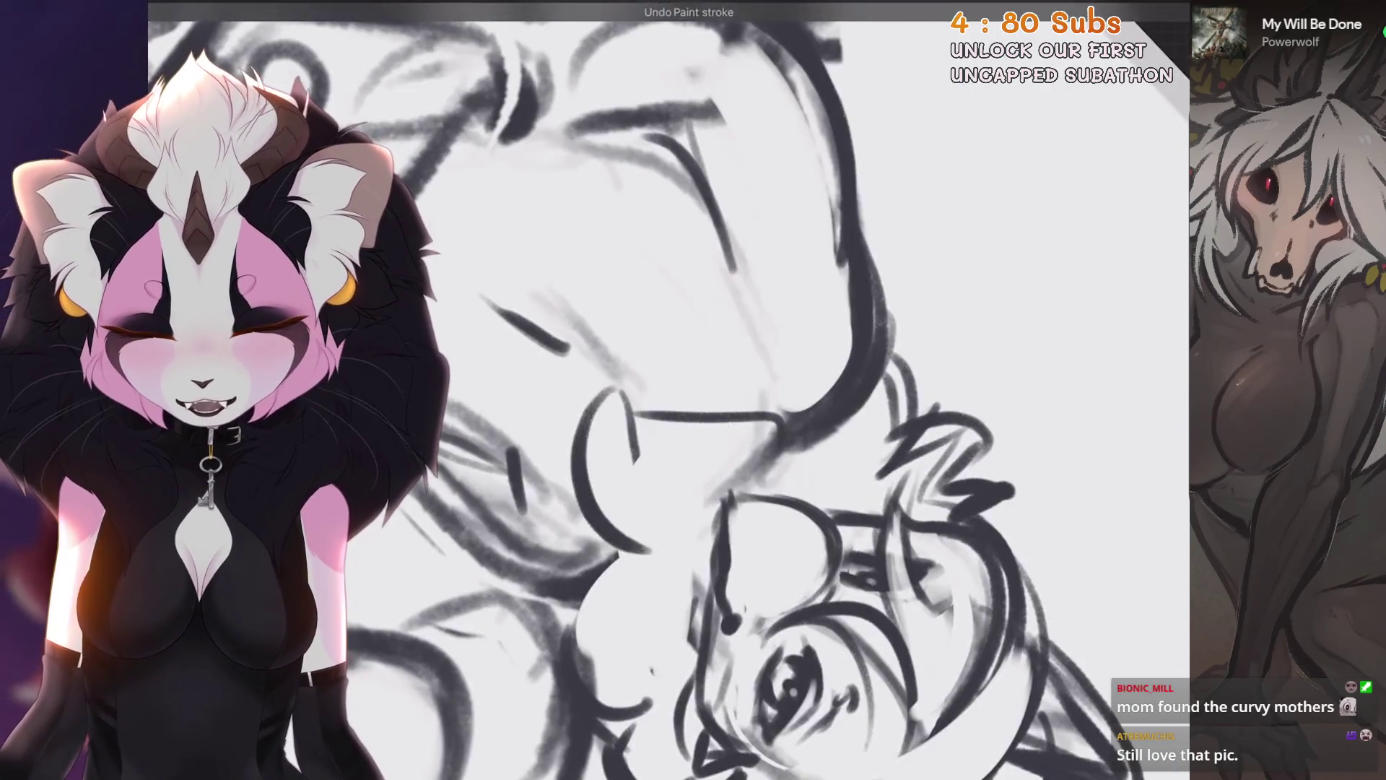
mouse_move(751, 434)
mouse_down()
mouse_move(633, 485)
mouse_move(642, 563)
mouse_up()
key(ctrl+z)
key(ctrl+z)
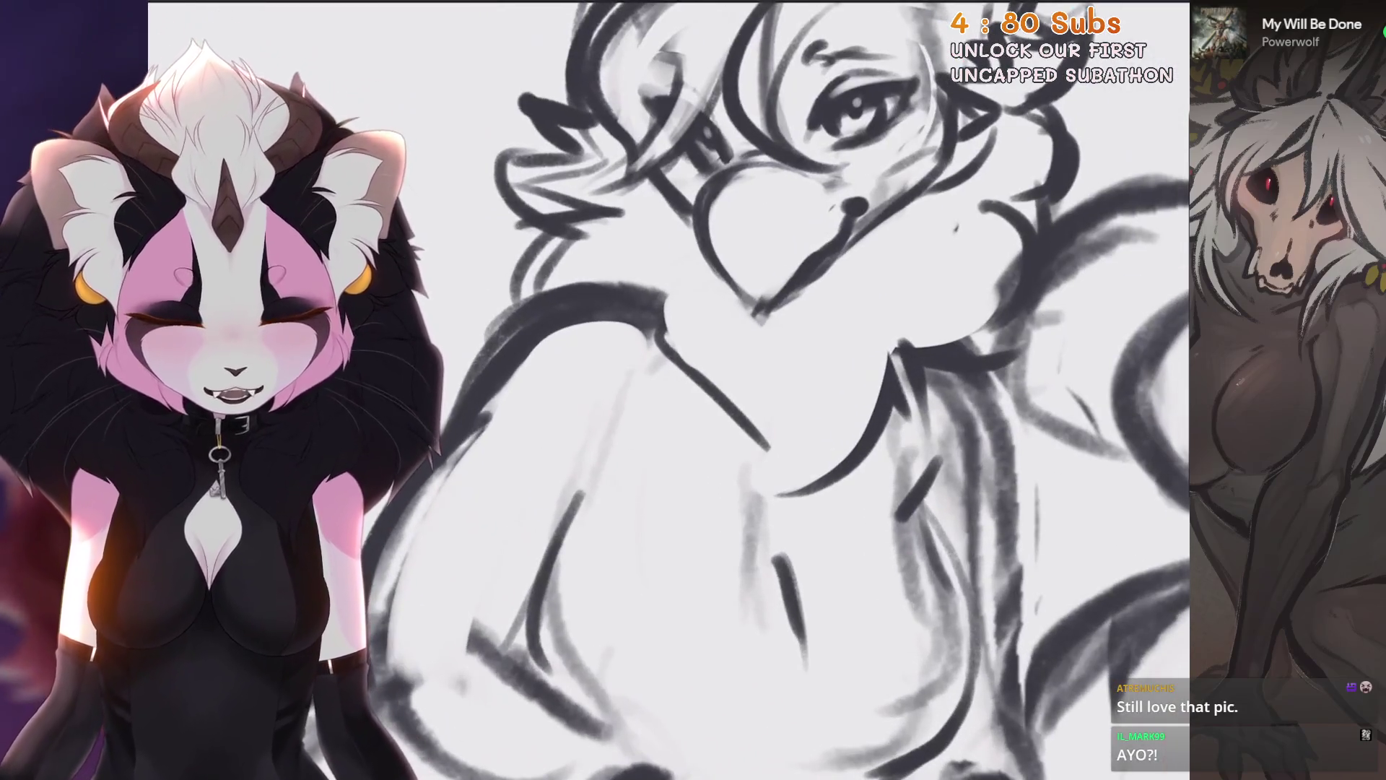
Step: Sketch the upper arm line, chest curve, a stroke beside the cheek, and chest contour
drag(675, 256, 631, 293)
drag(619, 317, 654, 383)
drag(718, 323, 704, 400)
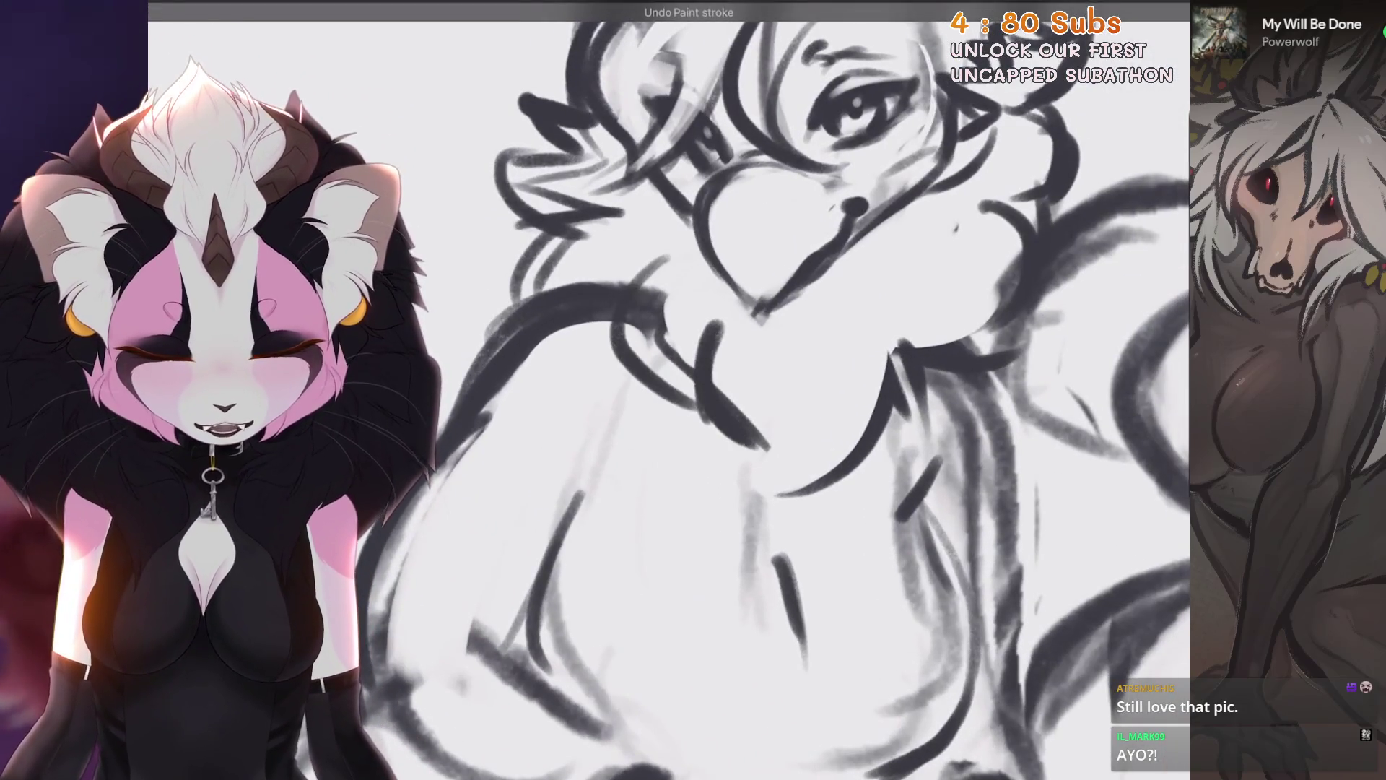
drag(902, 345, 890, 381)
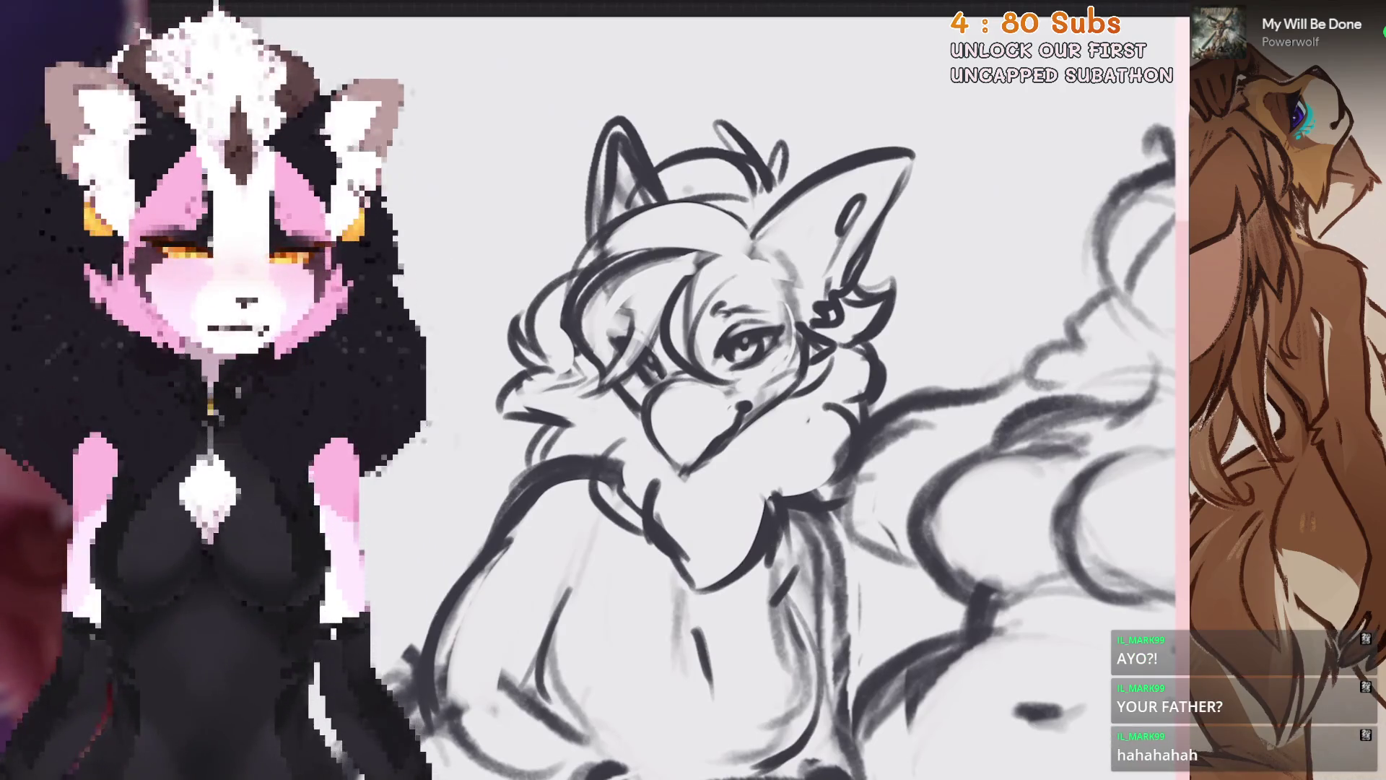
scroll(723, 397, up, 5)
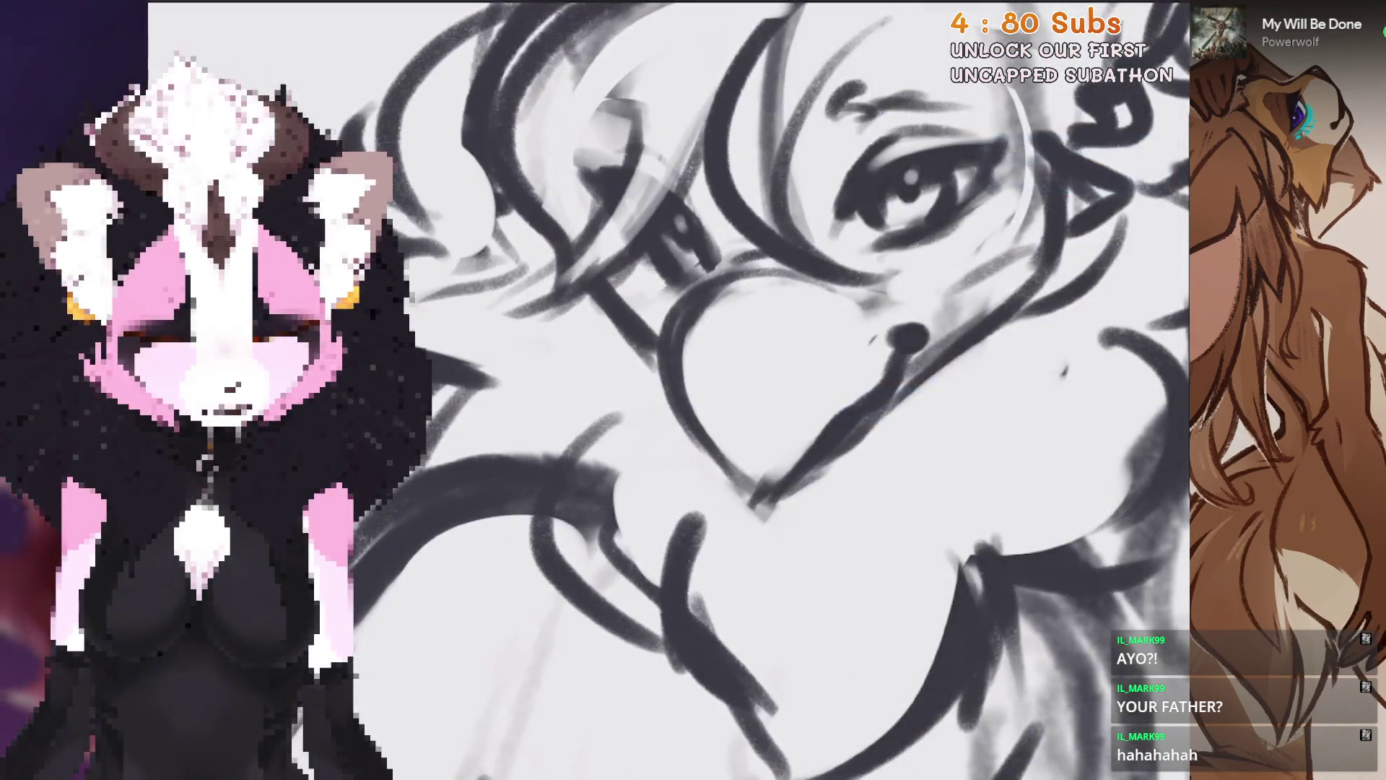
click(822, 302)
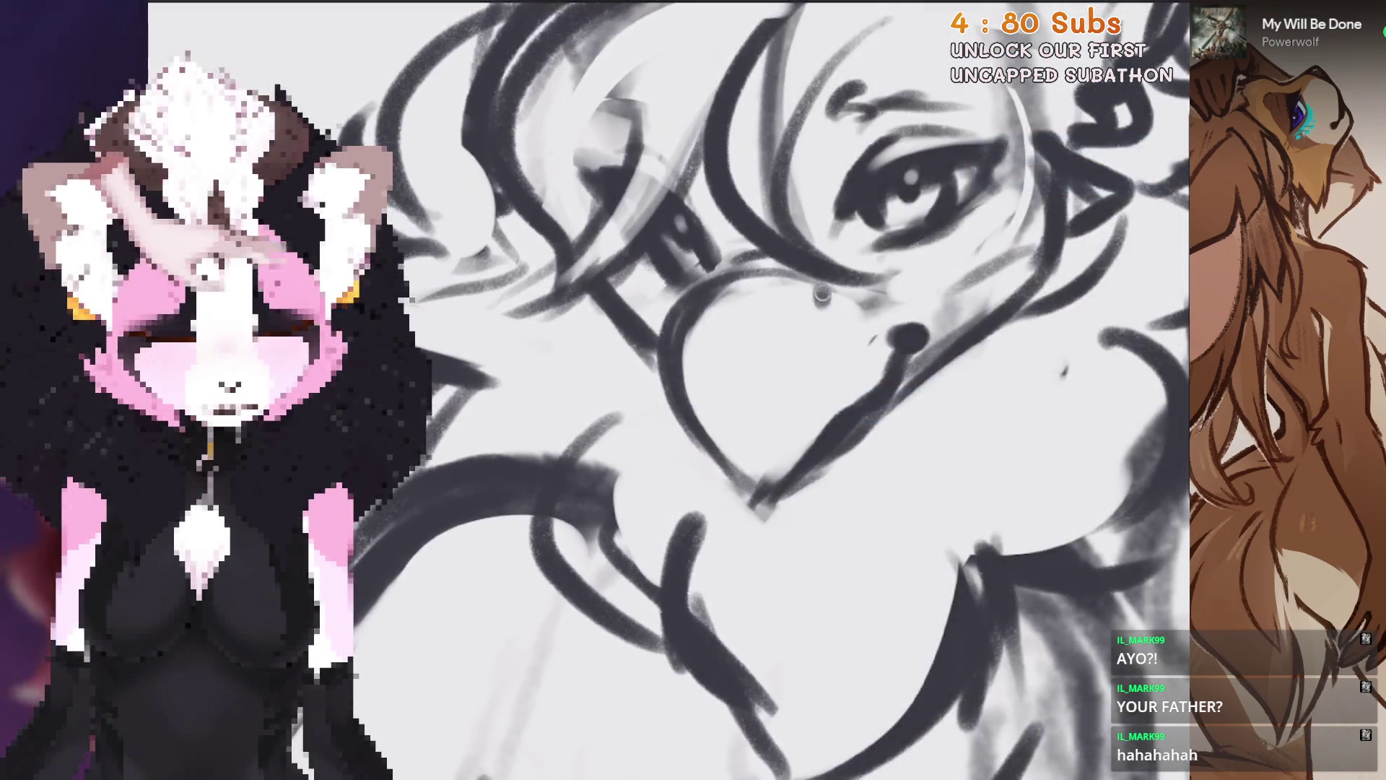
key(ctrl+z)
scroll(722, 397, down, 2)
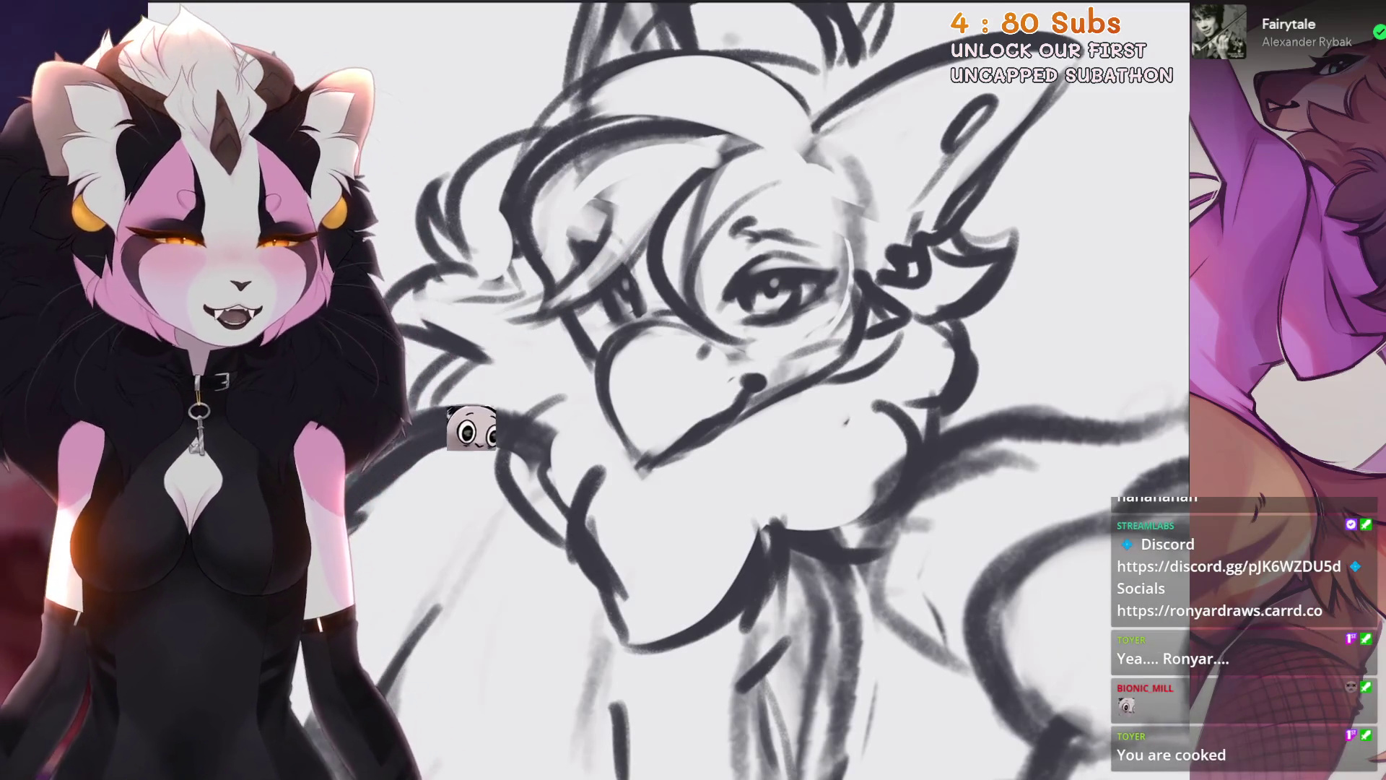
scroll(668, 390, down, 2)
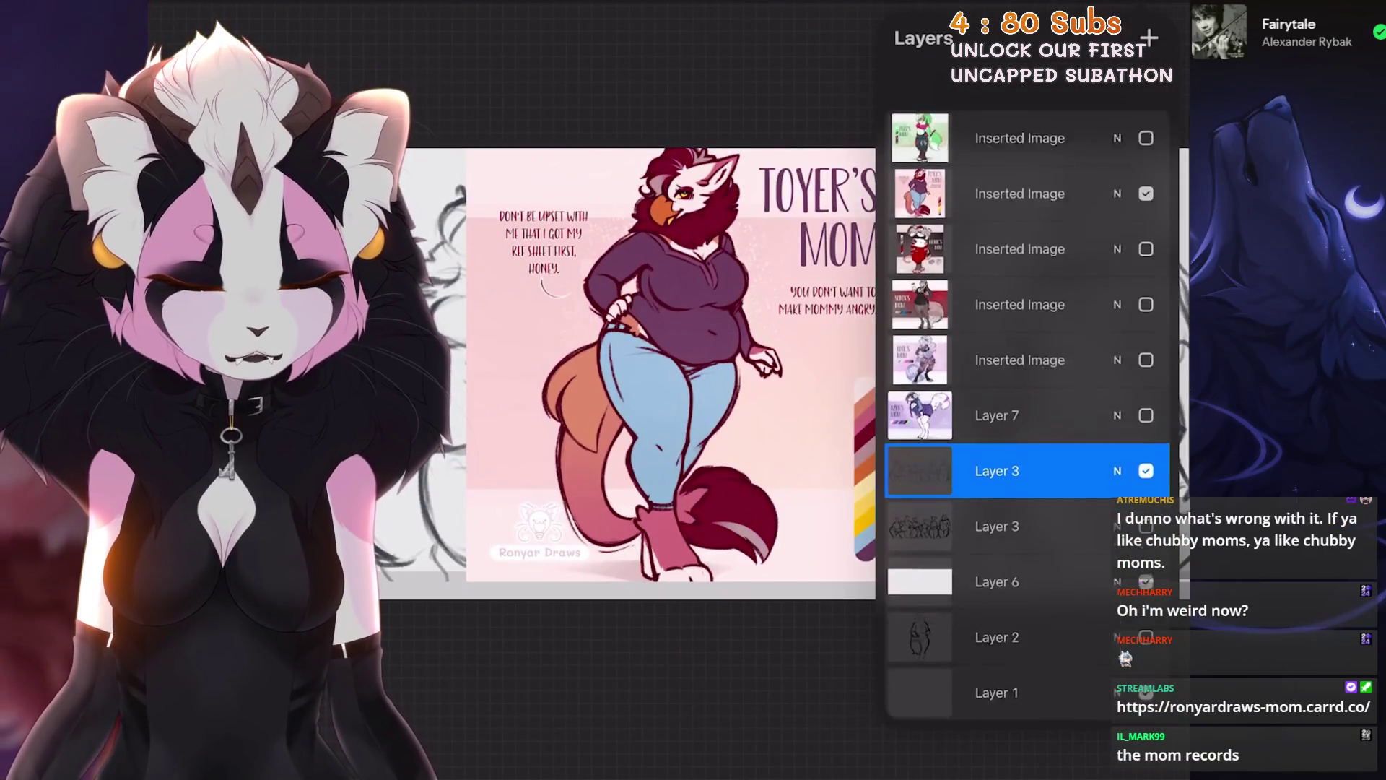
Step: Uncheck the visibility of the pink reference sheet's Inserted Image layer
click(1146, 145)
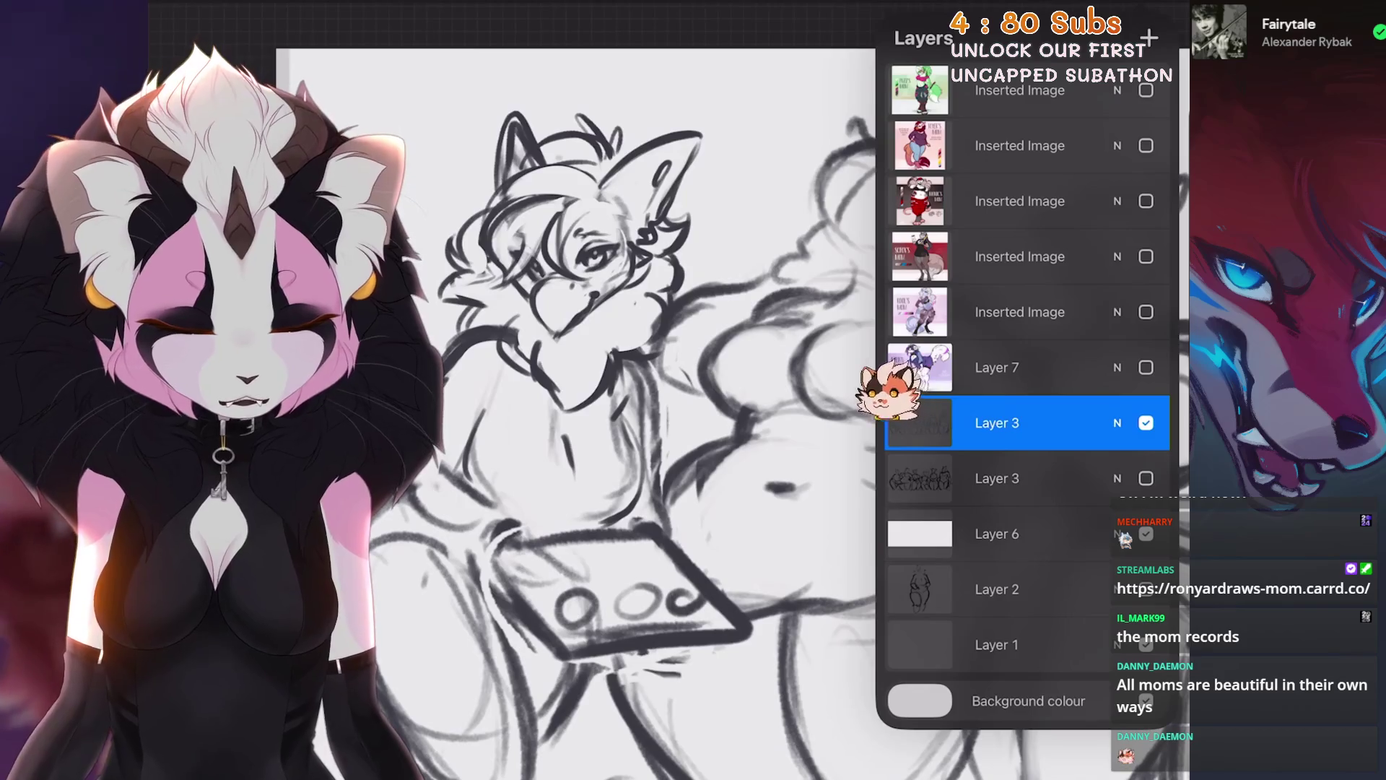
Step: Freehand-select the head on Layer 3 and scale it down uniformly from a corner
click(1146, 478)
key(s)
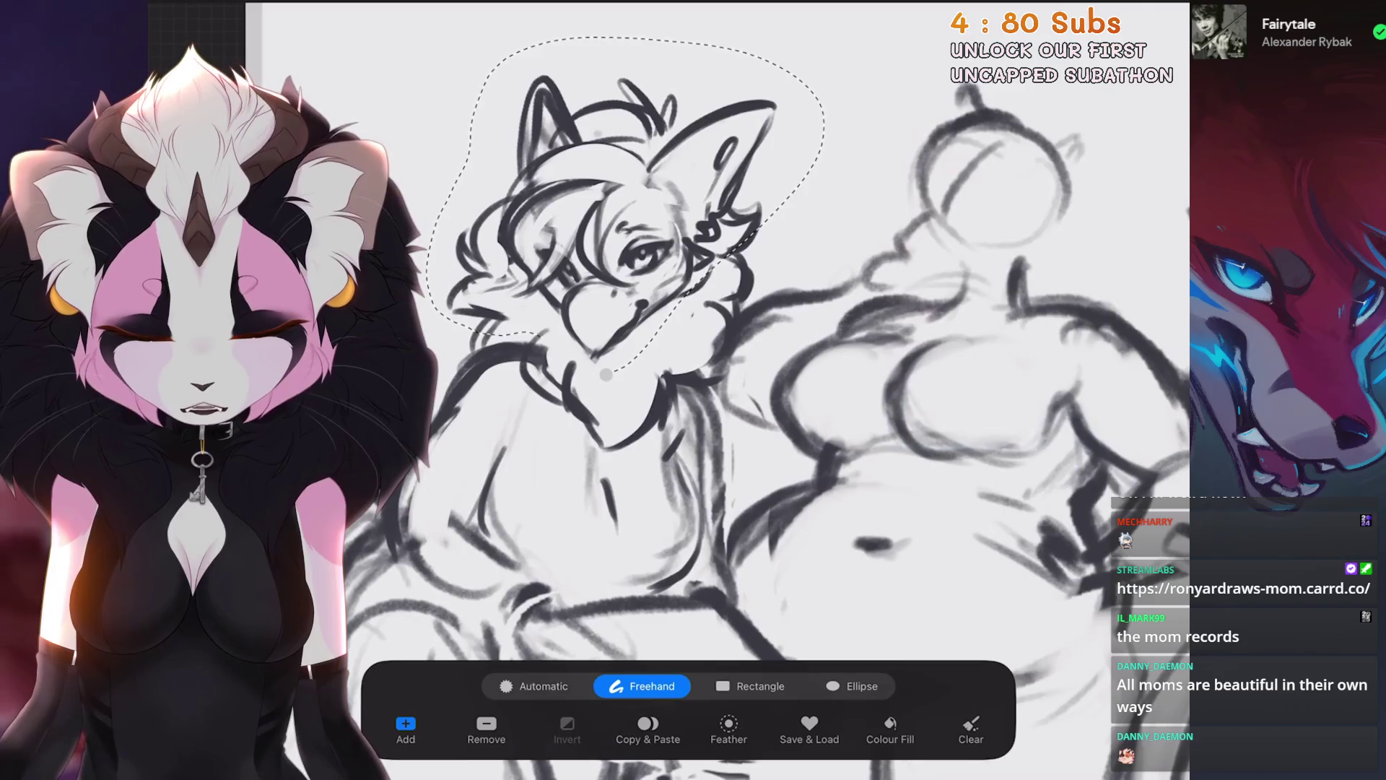
key(v)
click(650, 686)
drag(758, 77, 770, 85)
drag(606, 228, 608, 235)
drag(770, 91, 772, 93)
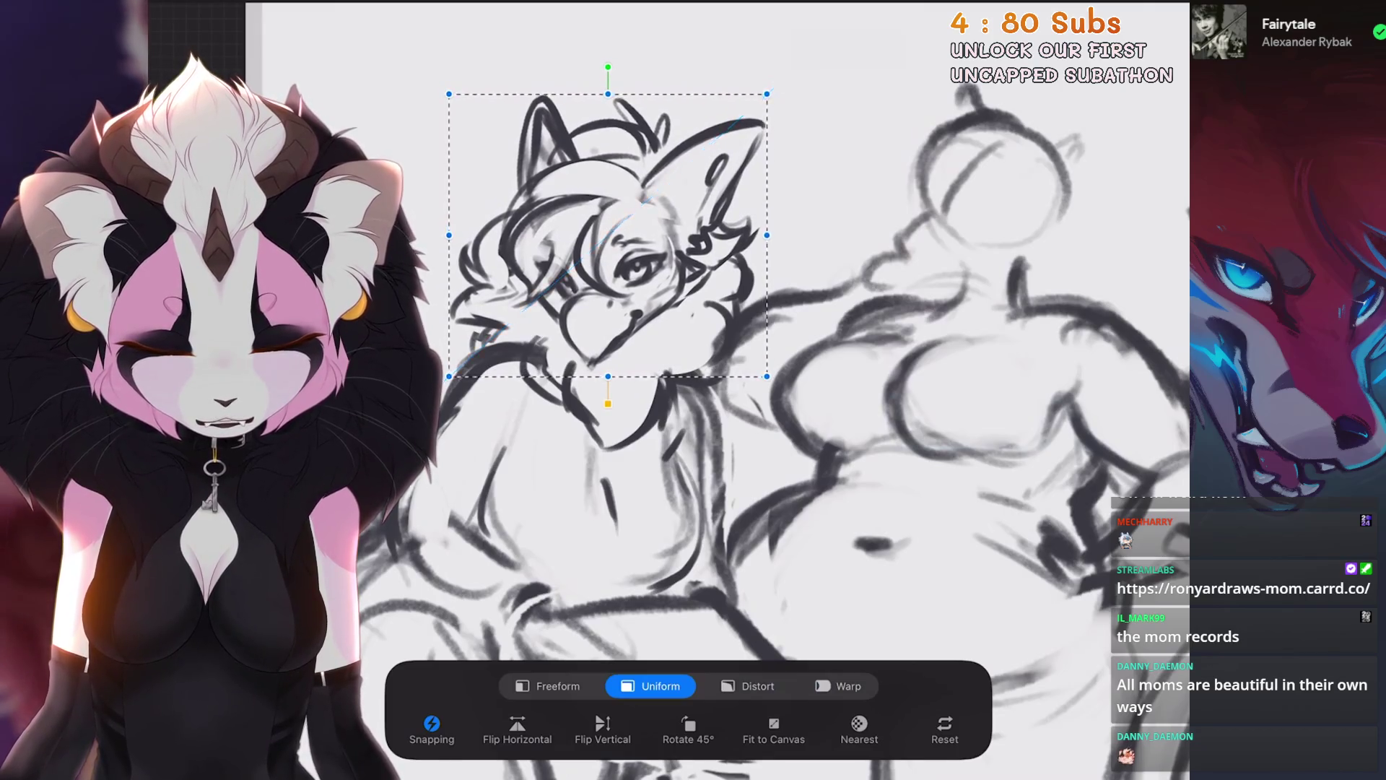
Step: Nudge the resized head slightly left and down, then bring up the layer list
scroll(722, 361, down, 3)
drag(607, 231, 601, 233)
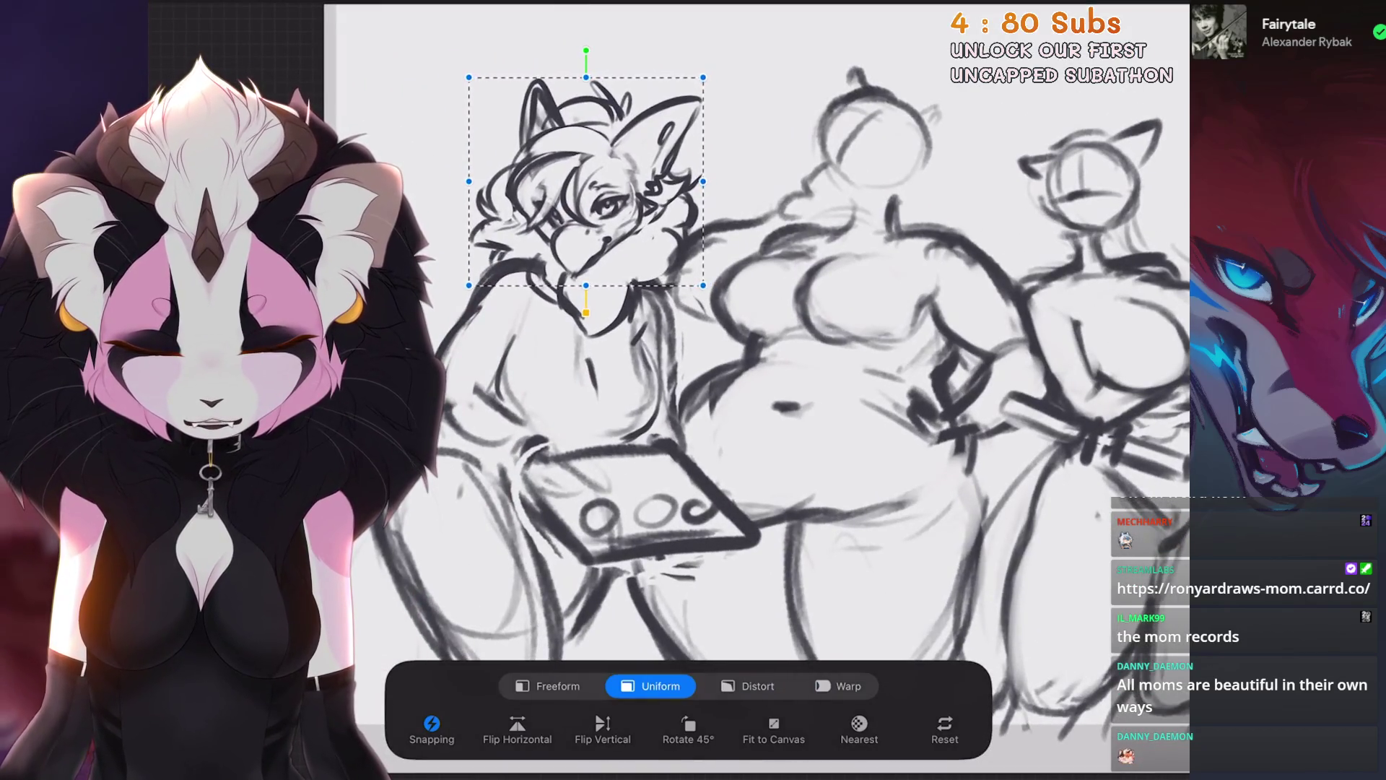
scroll(722, 361, down, 3)
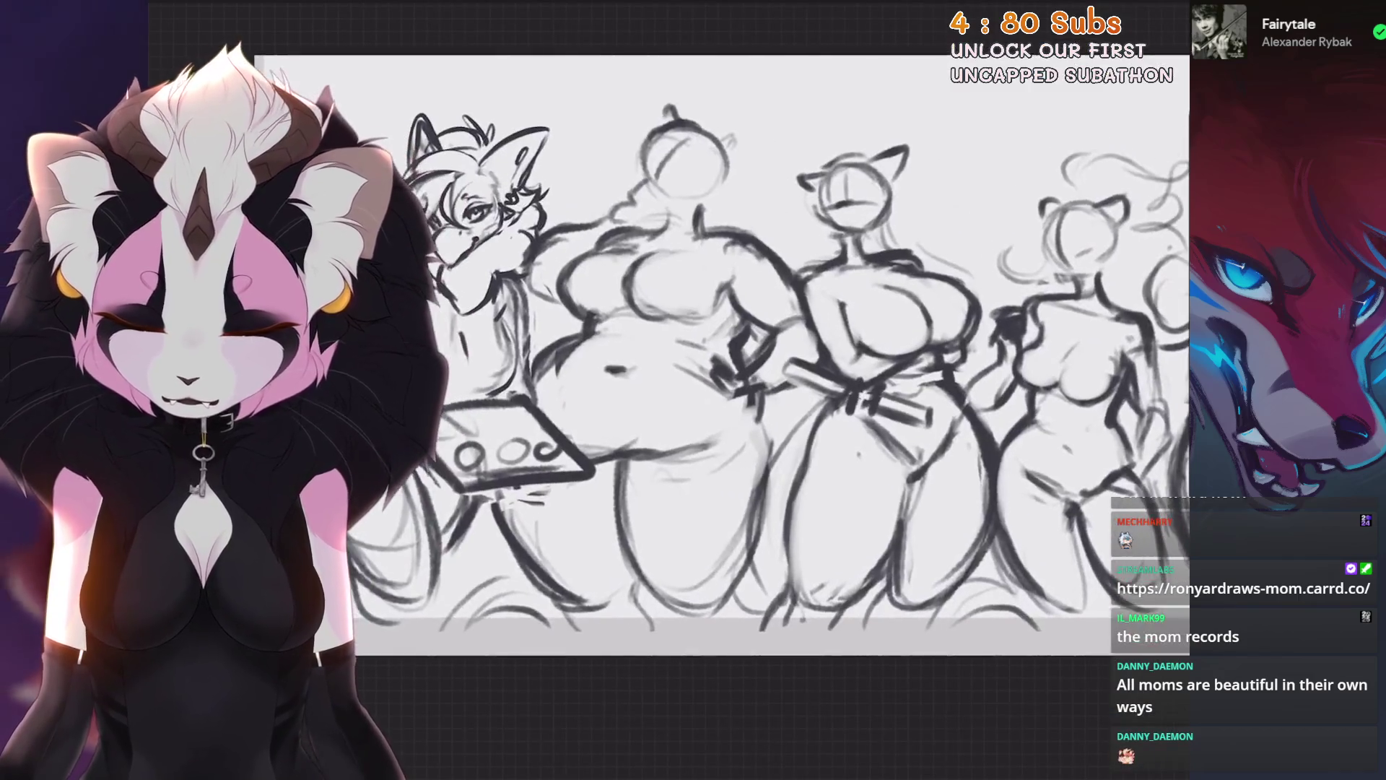
key(l)
scroll(506, 325, up, 3)
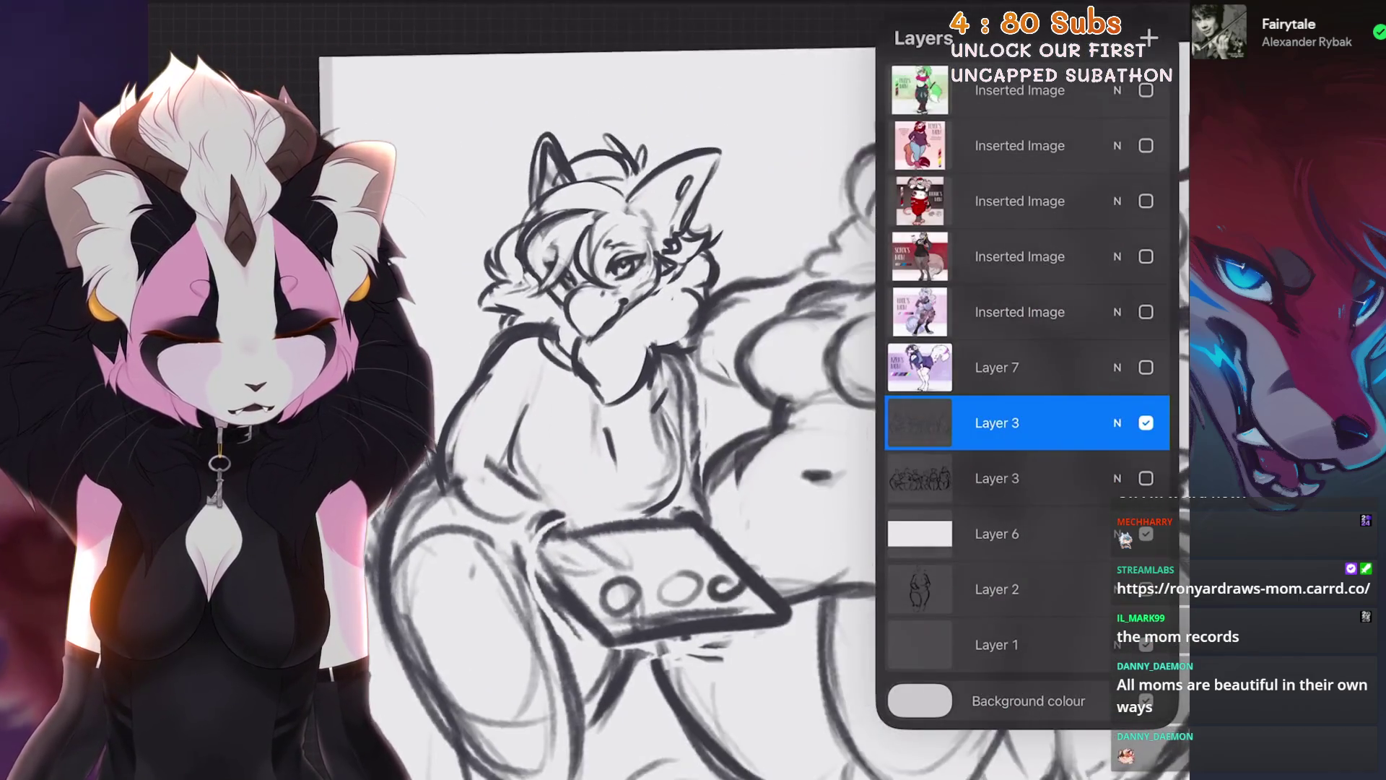
Step: Zoom in on the tablet and clean up the lines around the gripping hand
scroll(650, 361, up, 3)
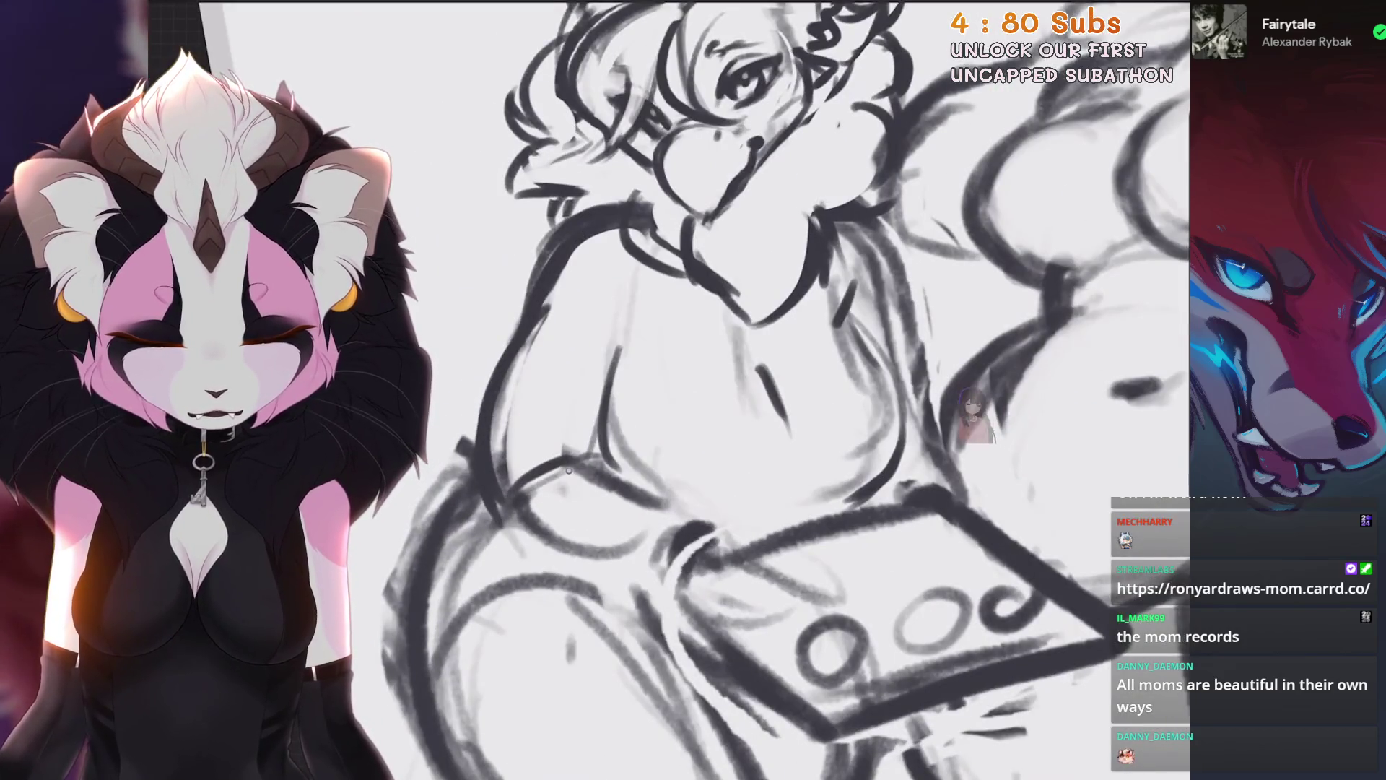
scroll(487, 449, down, 2)
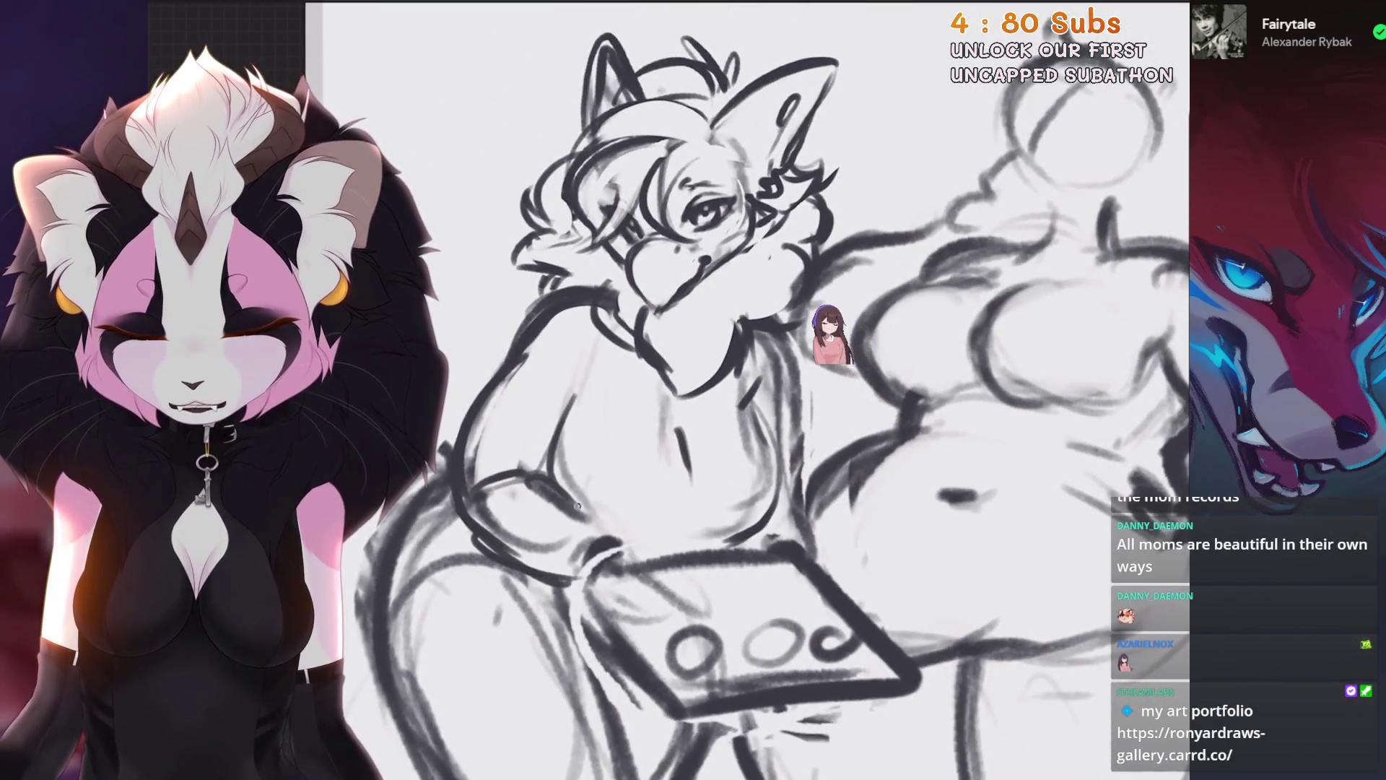
scroll(722, 390, up, 3)
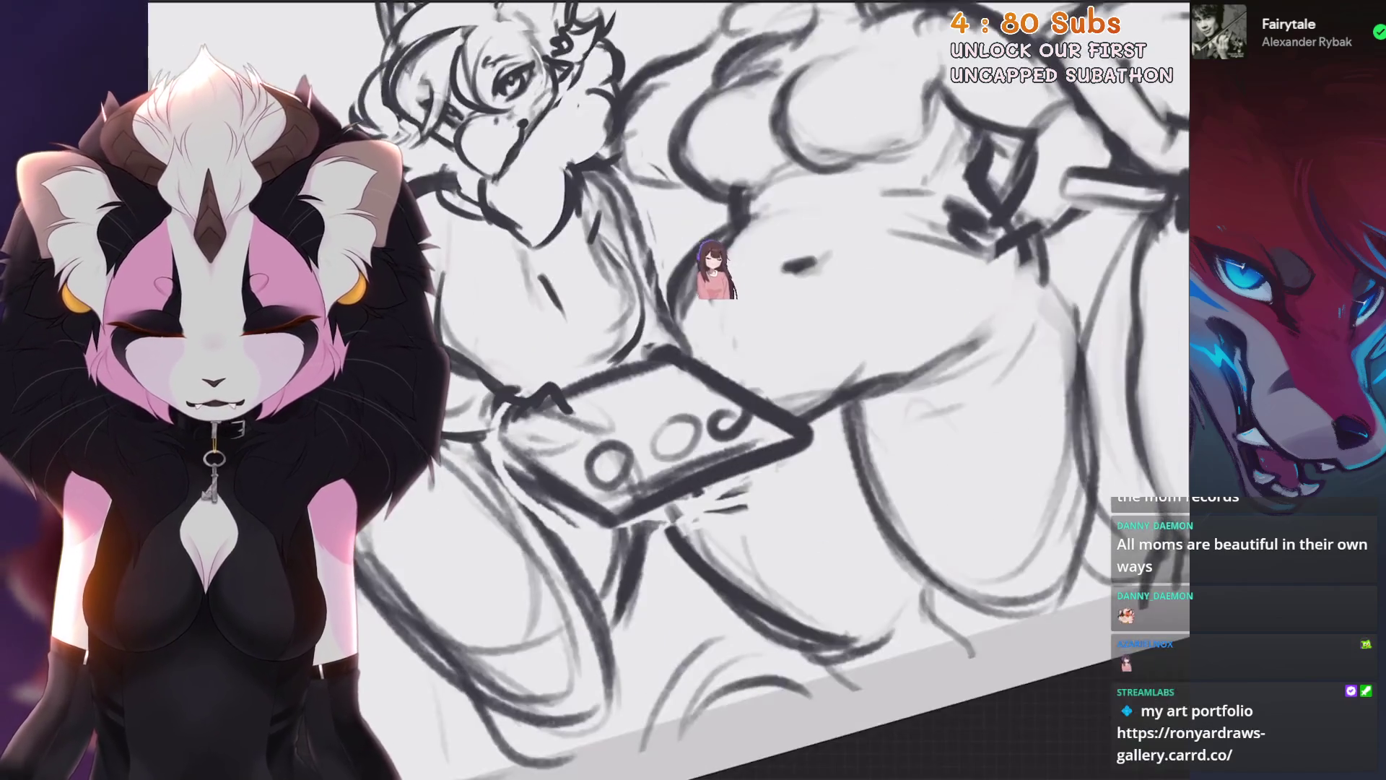
scroll(638, 365, up, 2)
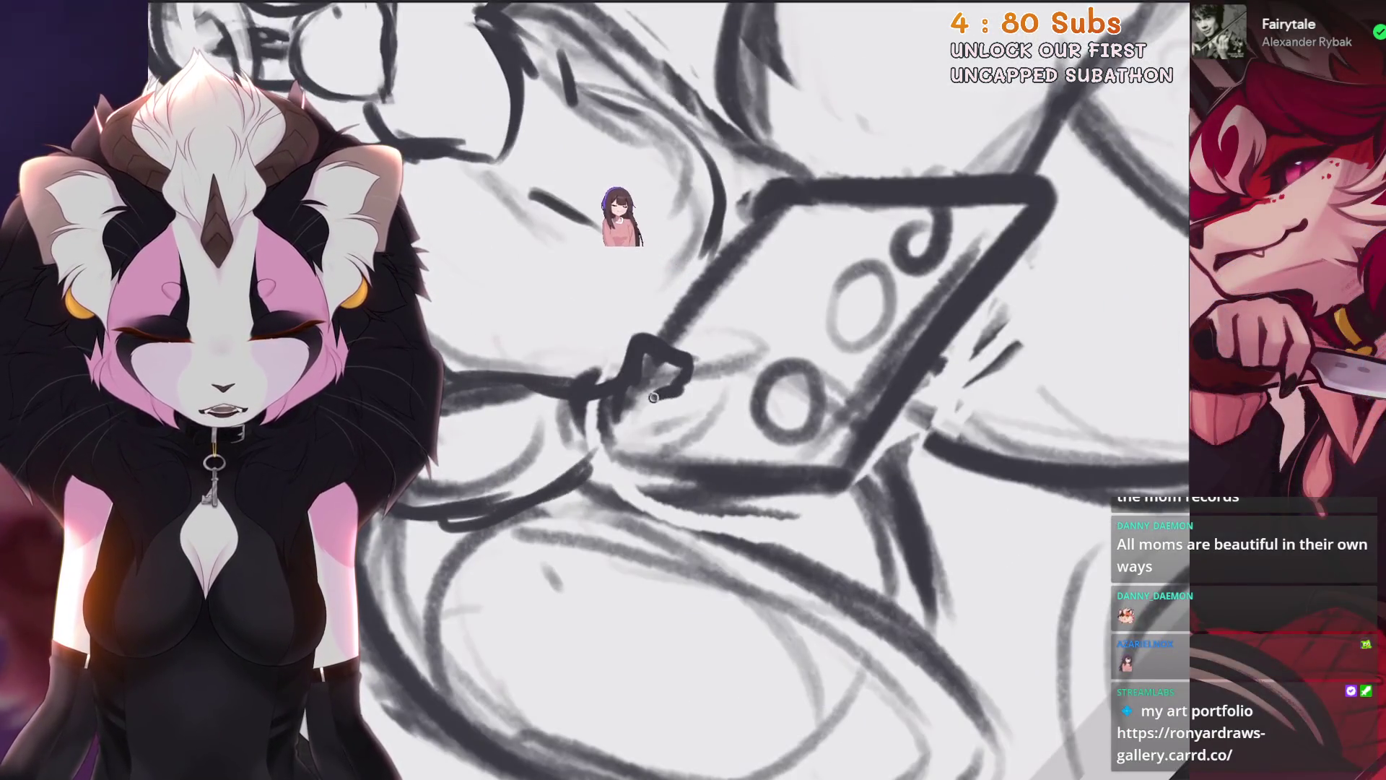
scroll(637, 365, down, 3)
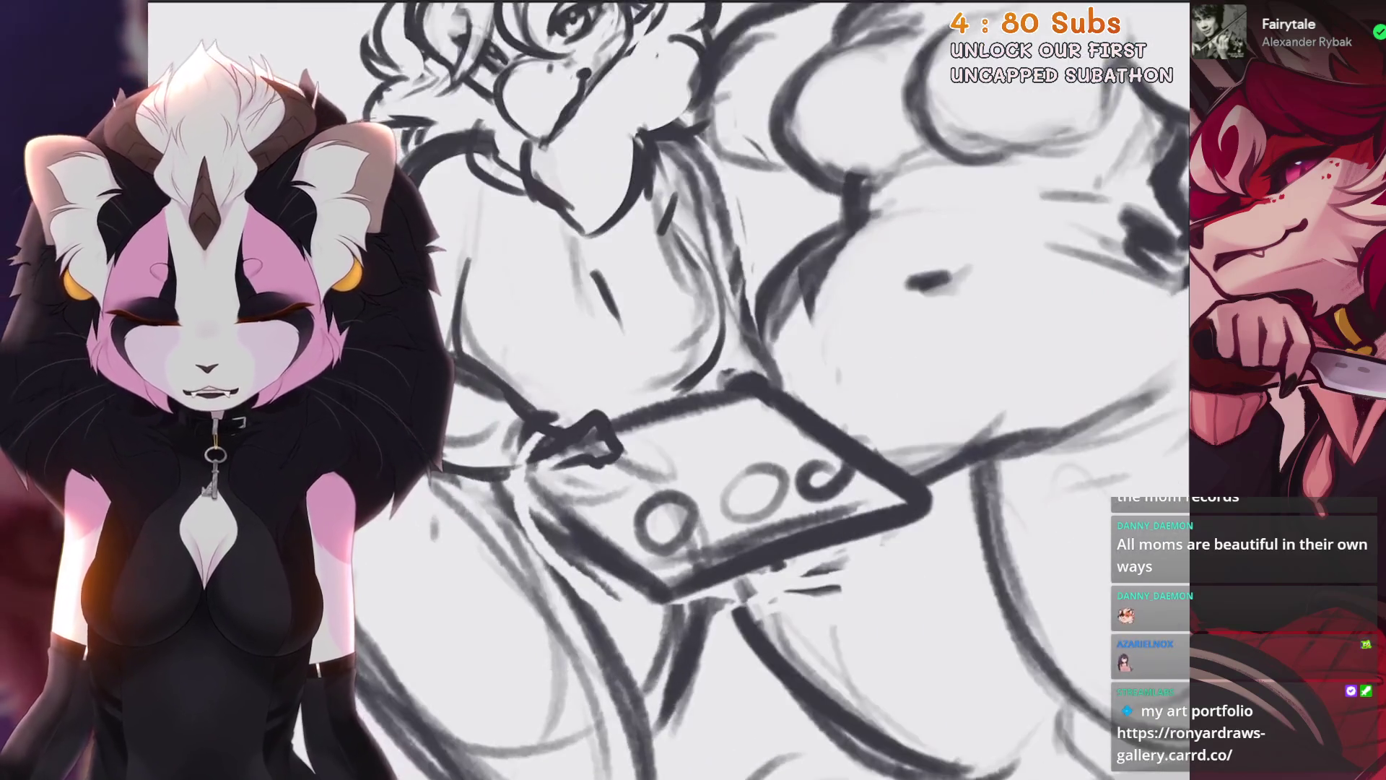
scroll(722, 390, down, 2)
scroll(723, 390, up, 2)
scroll(723, 390, down, 2)
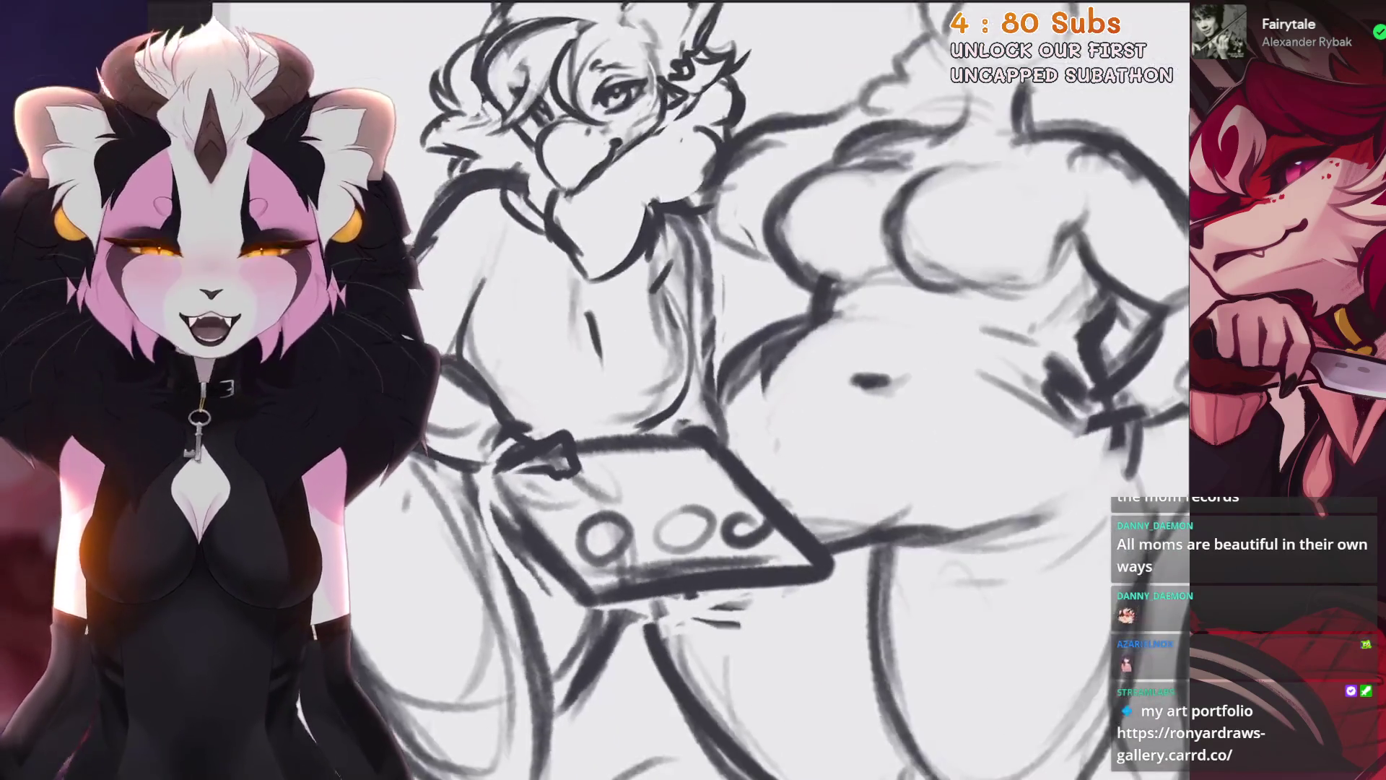
scroll(722, 390, up, 2)
scroll(722, 390, left, 2)
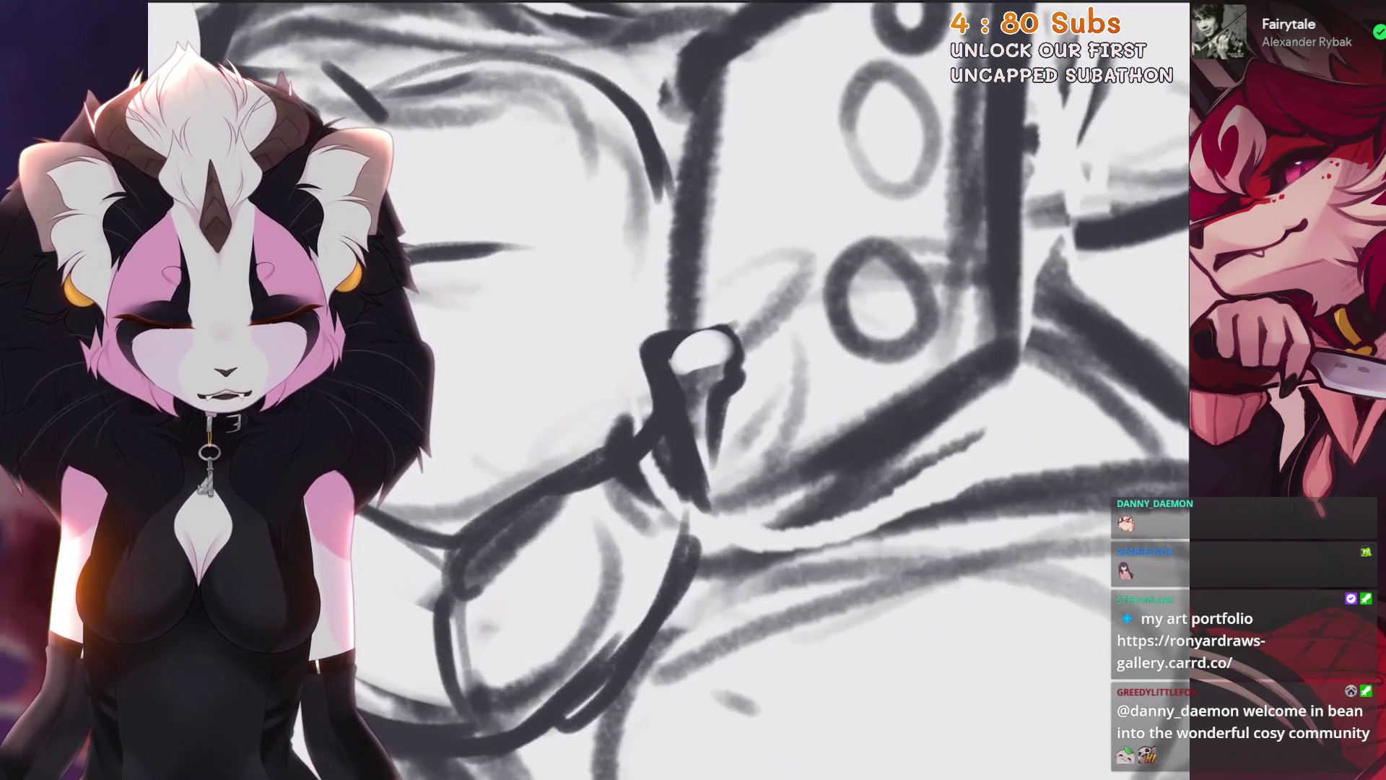
drag(686, 358, 711, 350)
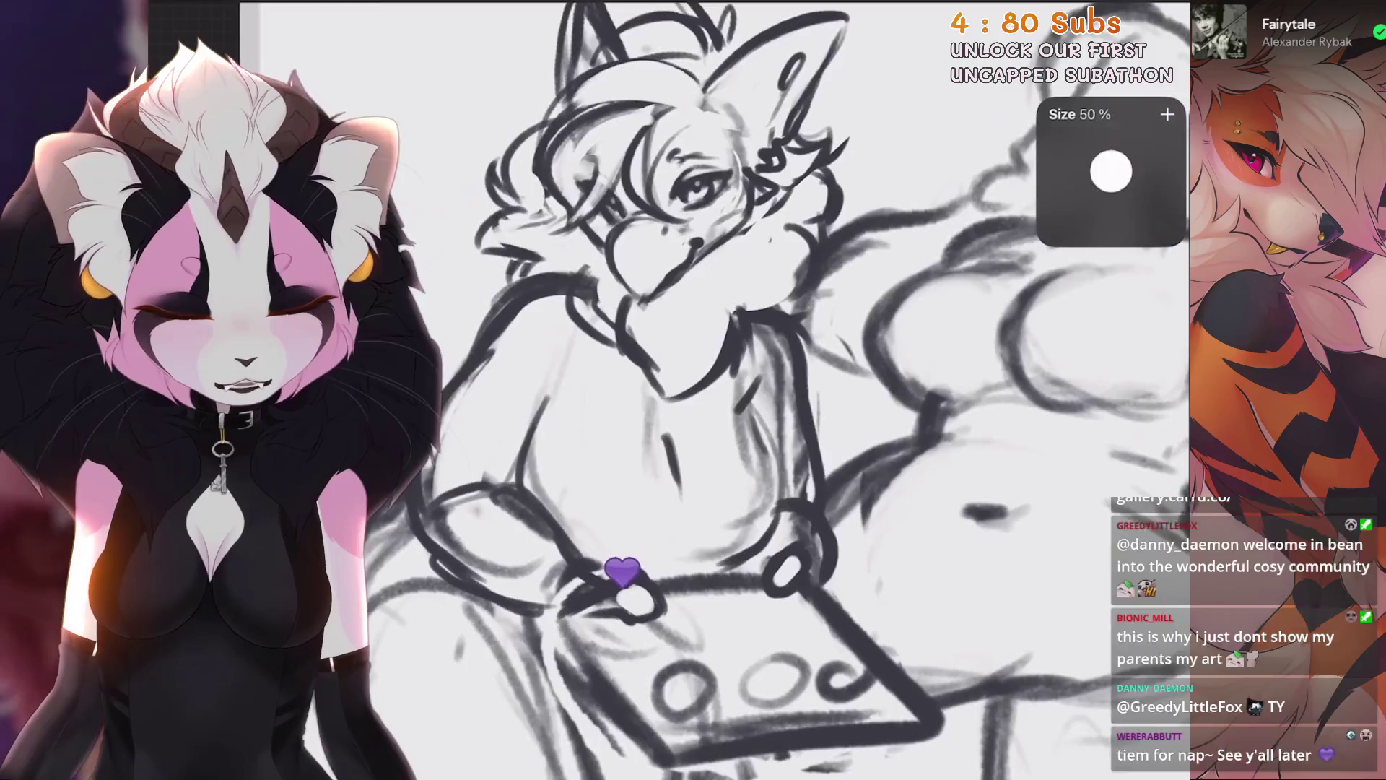
Step: Undo a stray stroke, sketch a small line on the hand, and tilt the canvas about 45°
scroll(829, 495, down, 2)
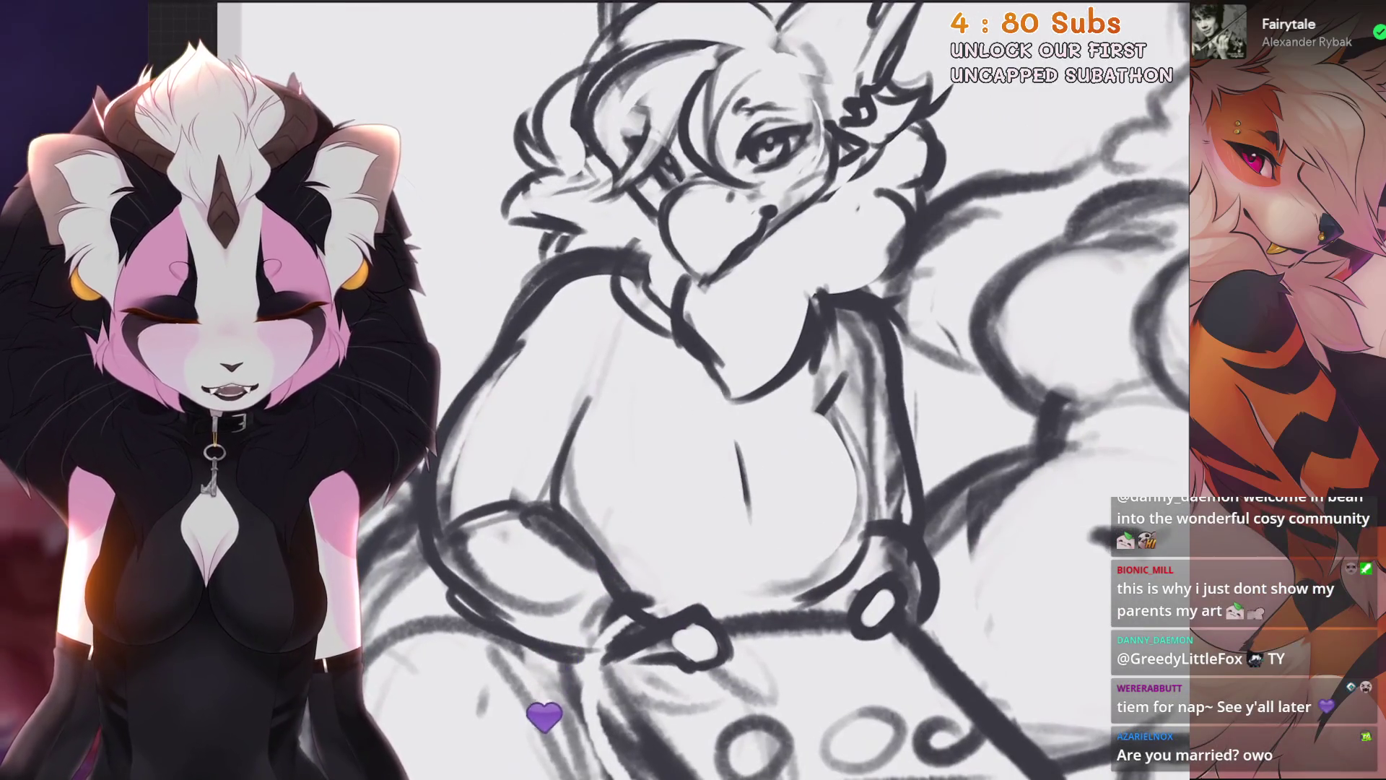
scroll(596, 390, up, 2)
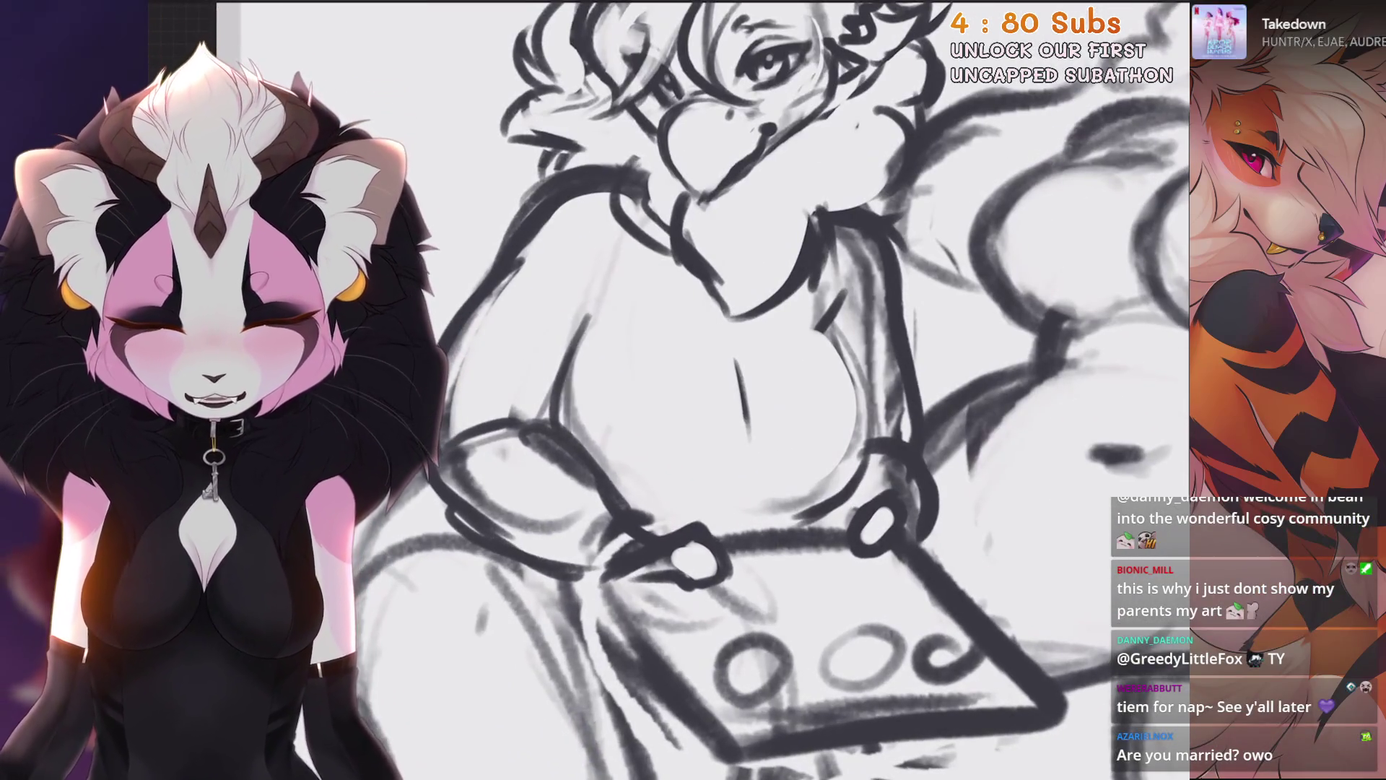
scroll(736, 397, down, 1)
key(ctrl+z)
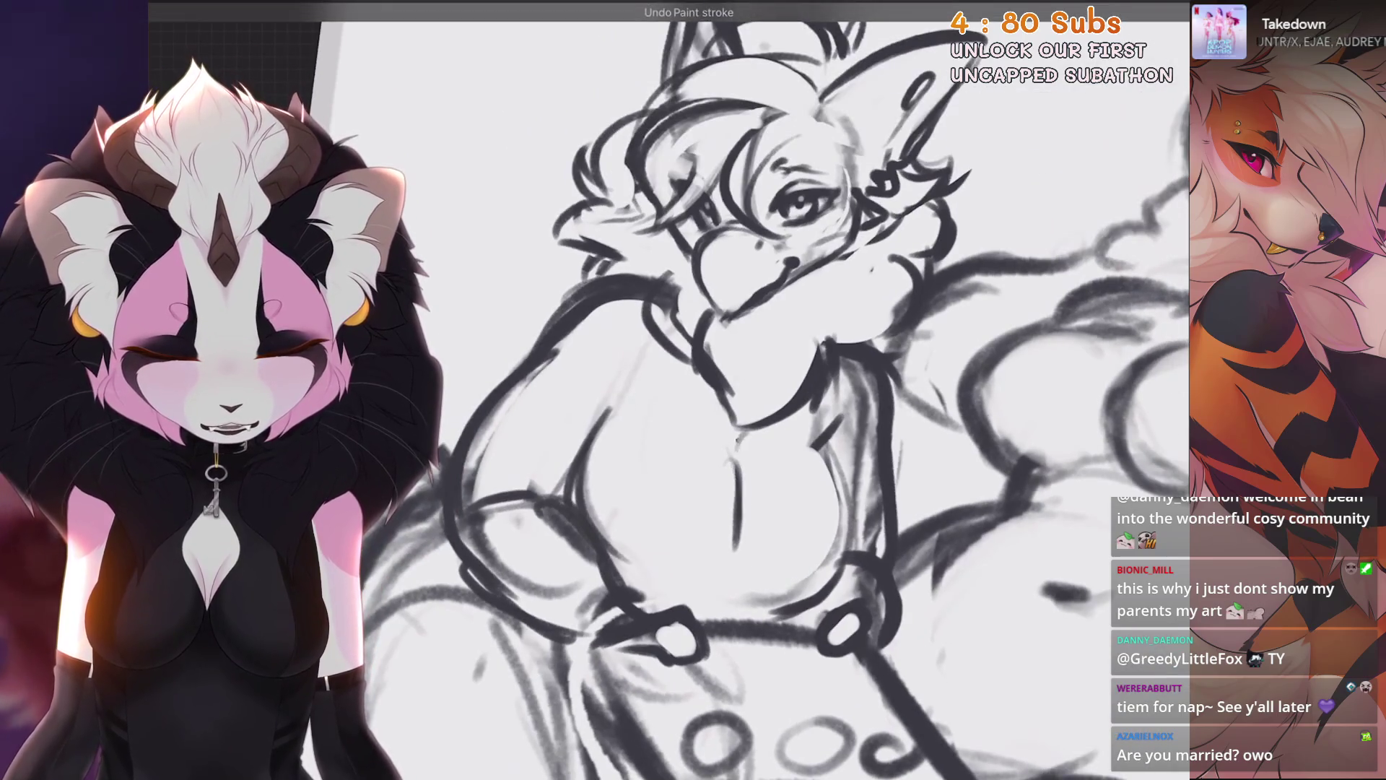
drag(739, 433, 740, 462)
drag(718, 588, 650, 506)
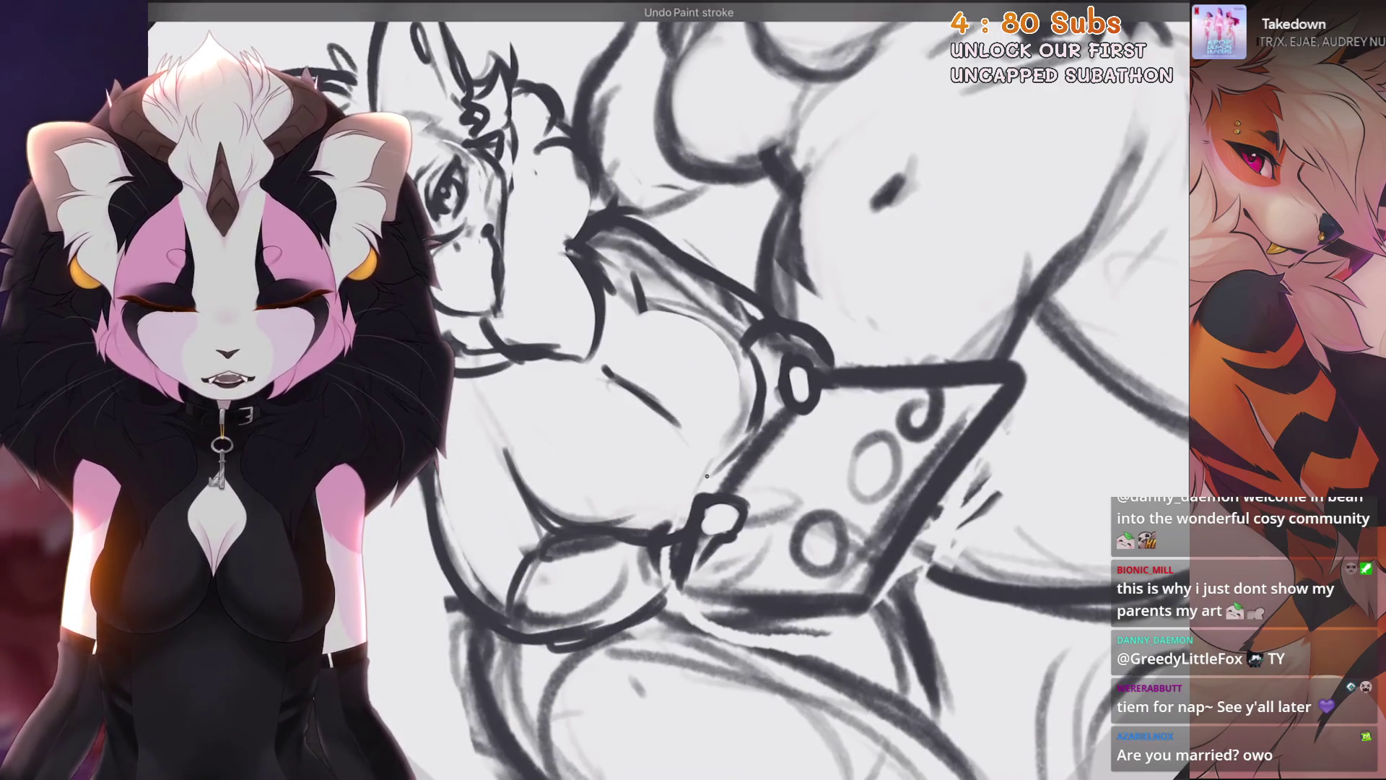
scroll(706, 481, down, 5)
scroll(795, 433, up, 3)
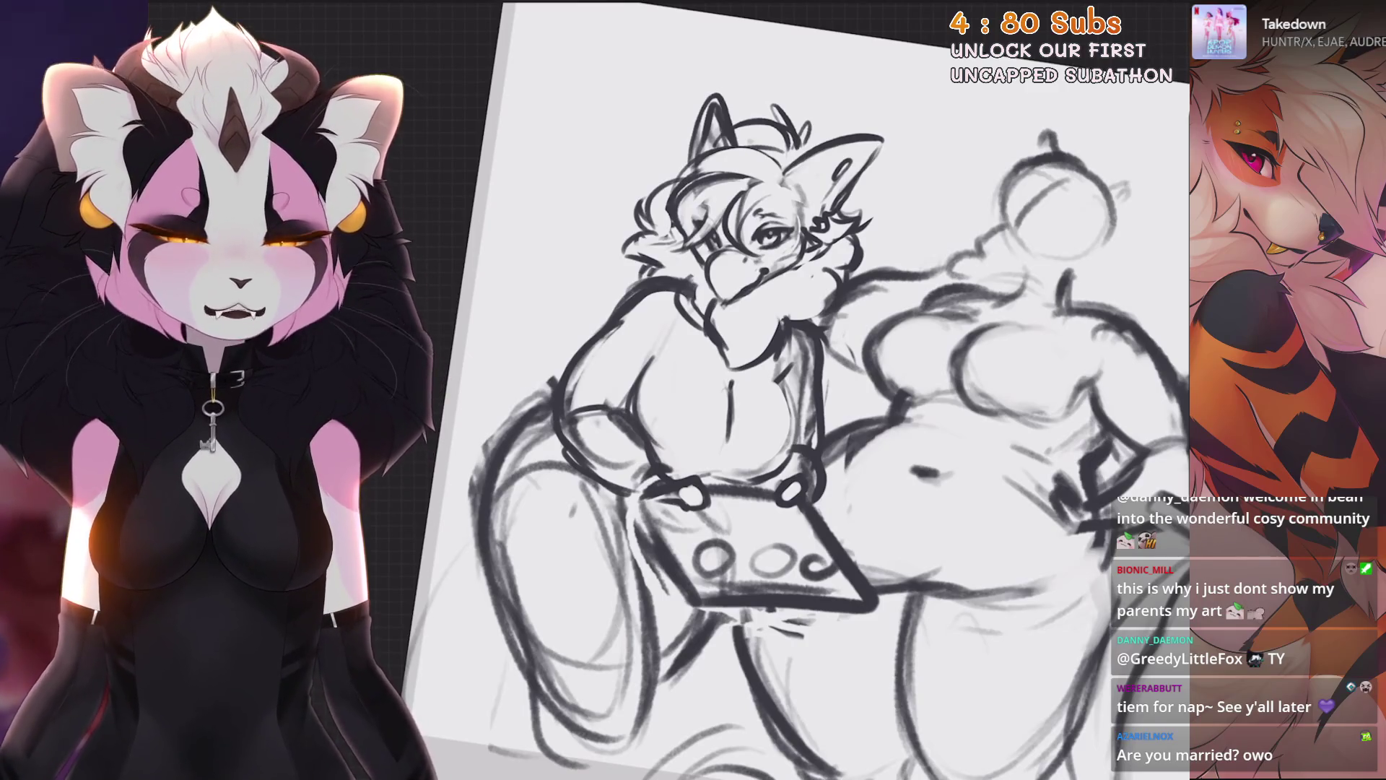
Step: Redraw the fox's left arm strokes and a long curved body contour, undoing one extra parallel line
scroll(831, 398, up, 5)
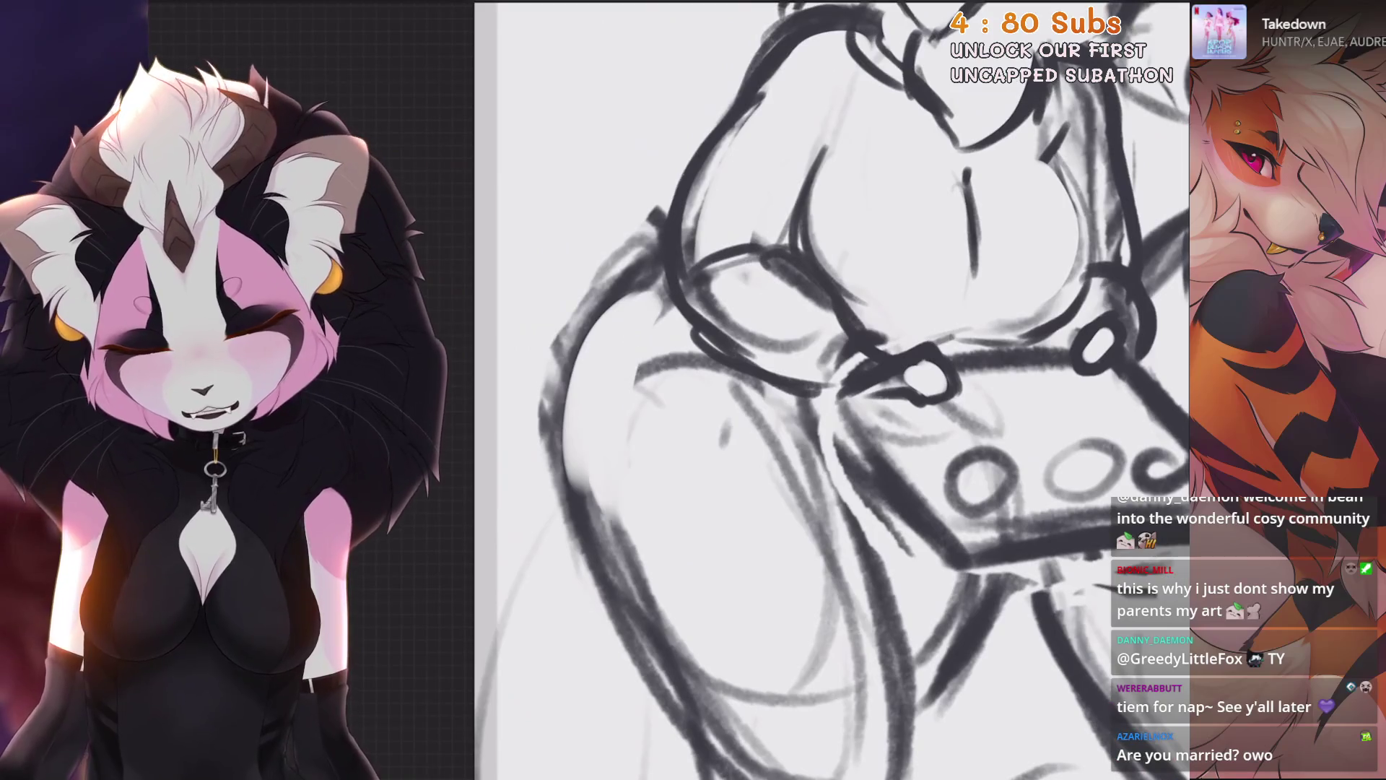
mouse_move(657, 288)
mouse_down()
mouse_move(599, 505)
mouse_move(621, 607)
mouse_up()
drag(636, 361, 576, 307)
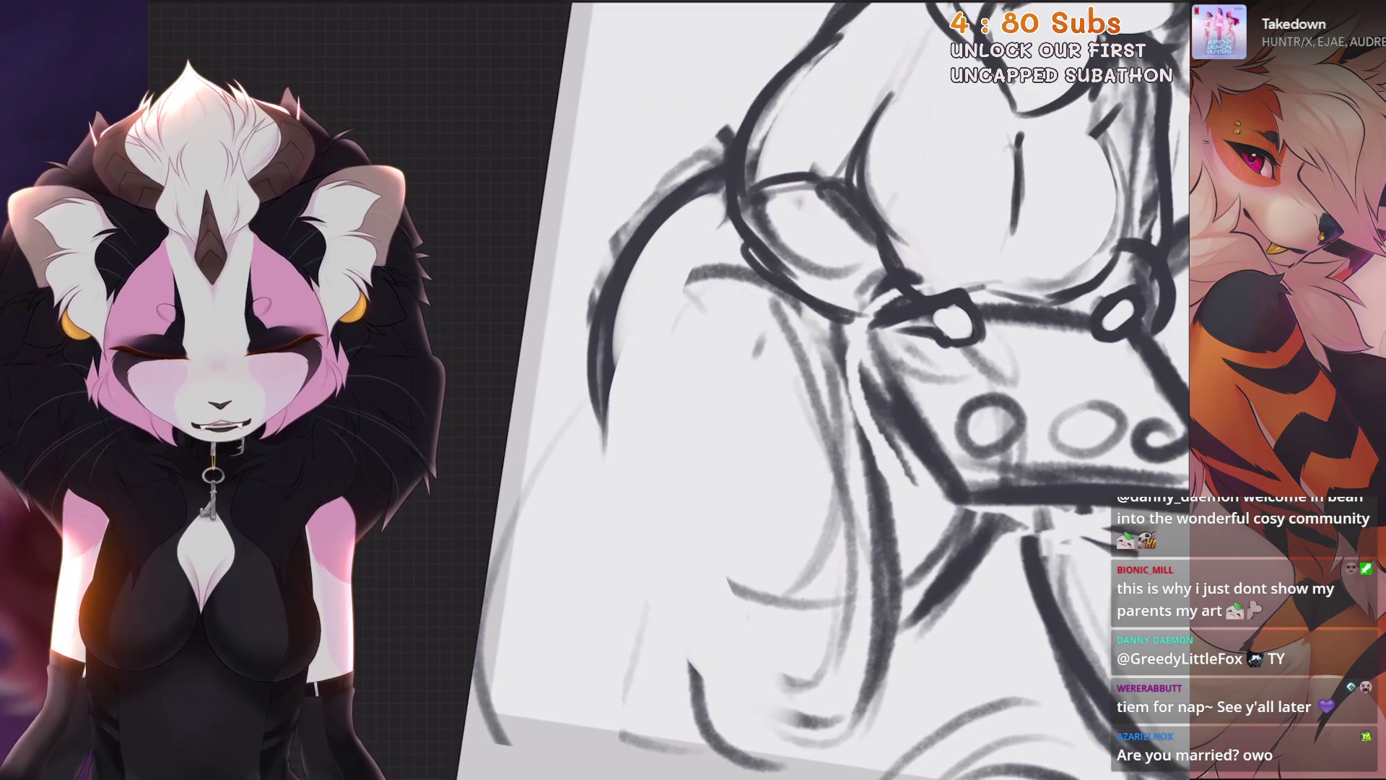
mouse_move(599, 372)
mouse_down()
mouse_move(650, 636)
mouse_move(693, 729)
mouse_up()
mouse_move(650, 433)
mouse_down()
mouse_move(577, 325)
mouse_move(505, 253)
mouse_up()
drag(650, 362, 578, 289)
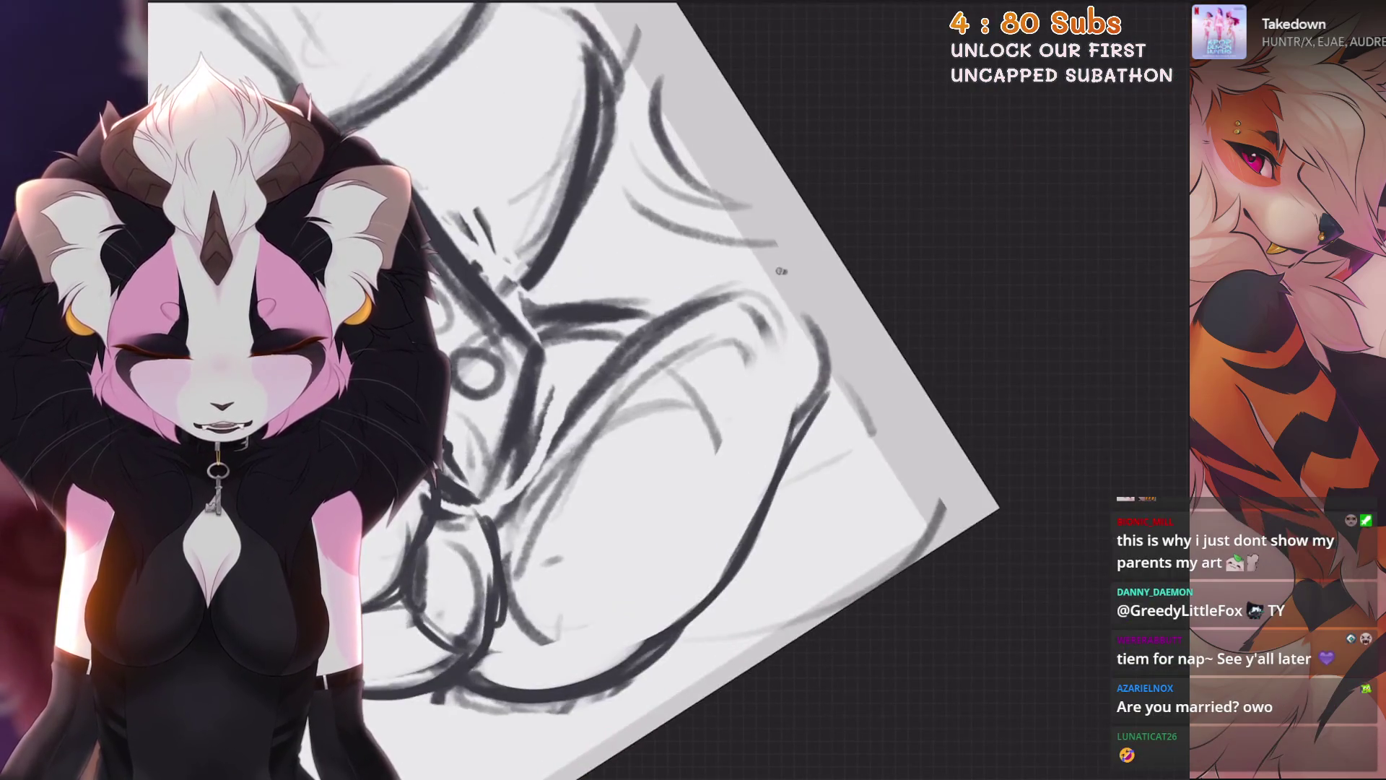
drag(787, 267, 516, 487)
mouse_move(577, 289)
mouse_down()
mouse_move(650, 361)
mouse_move(578, 303)
mouse_up()
key(ctrl+z)
Step: Rotate the view upright, reset to the full canvas, zoom in on the fox and tablet
mouse_move(650, 361)
mouse_down()
mouse_move(606, 443)
mouse_move(668, 563)
mouse_move(578, 447)
mouse_move(686, 481)
mouse_move(624, 455)
mouse_up()
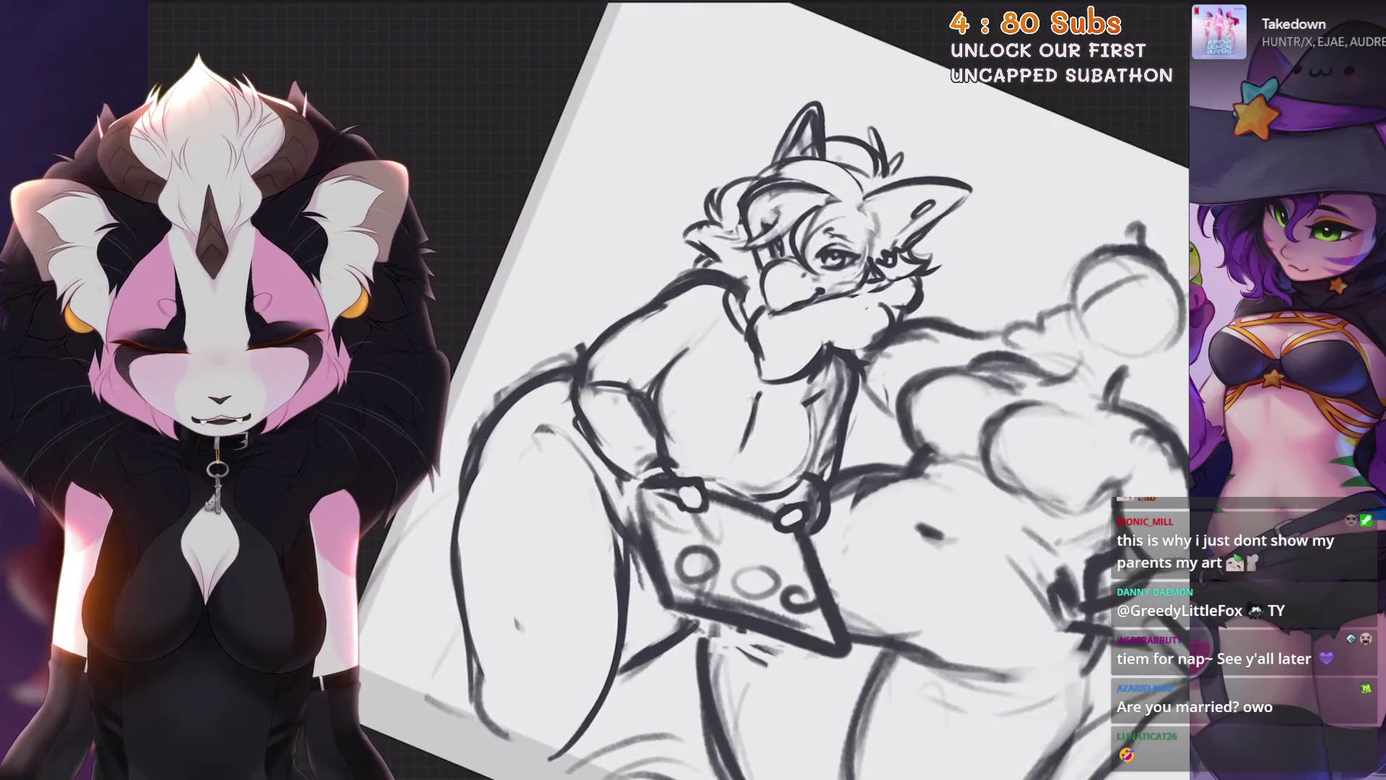
key(ctrl+0)
scroll(772, 361, up, 4)
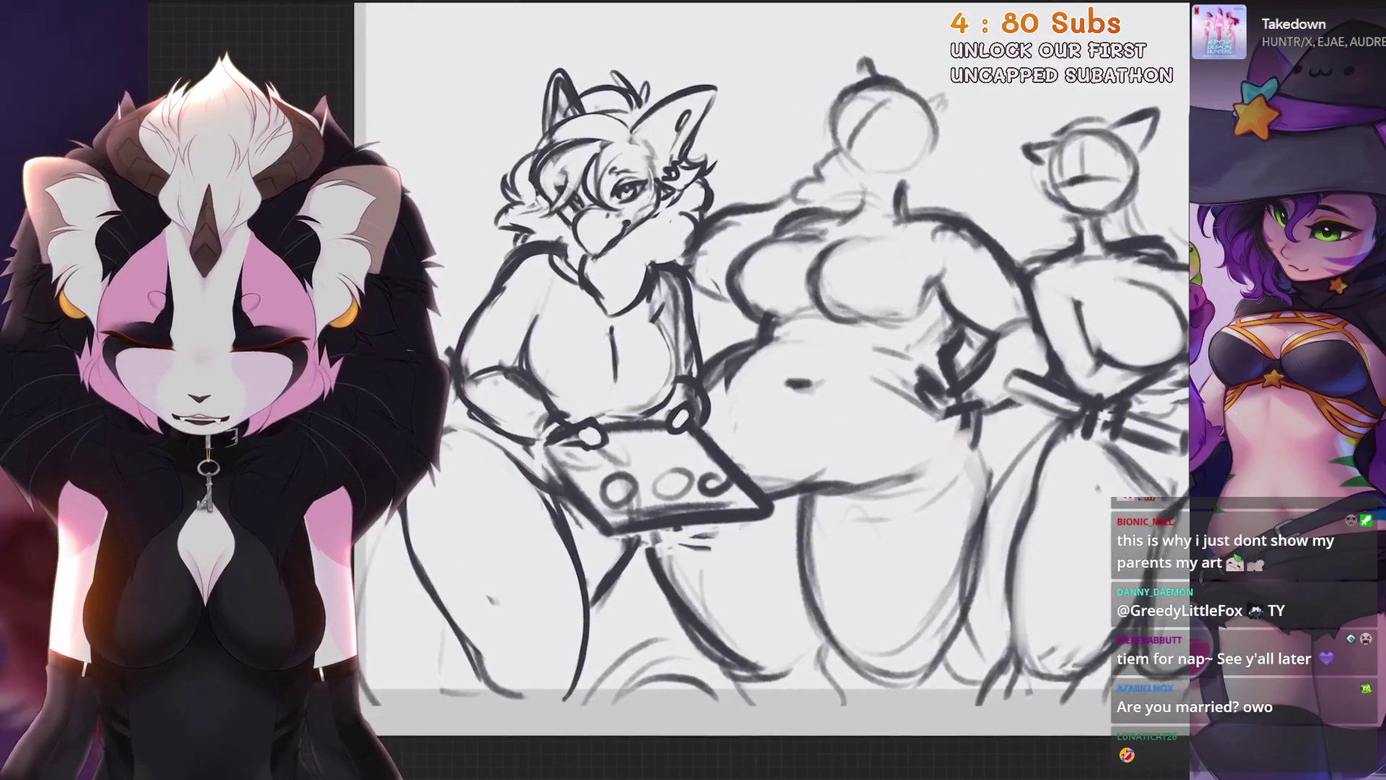
key(ctrl+0)
scroll(859, 376, up, 3)
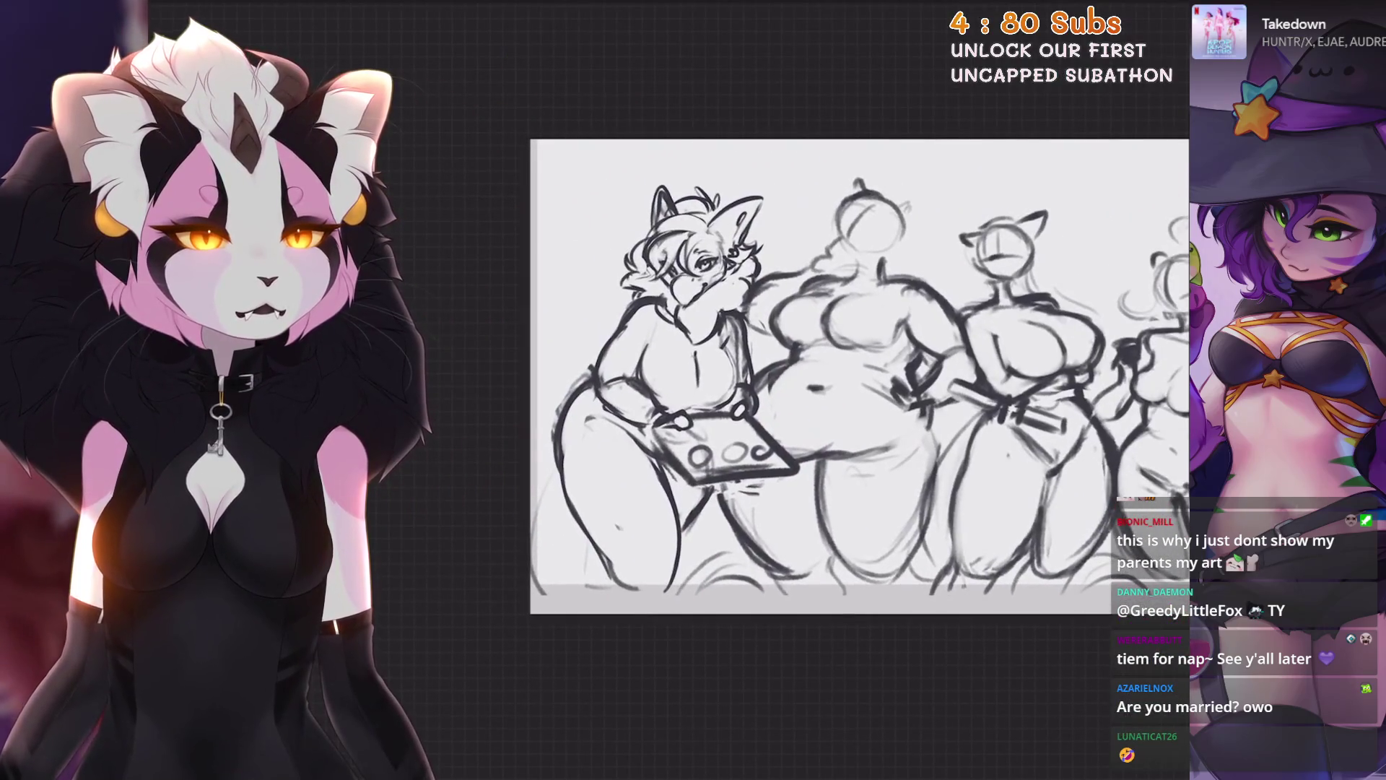
drag(693, 375, 650, 340)
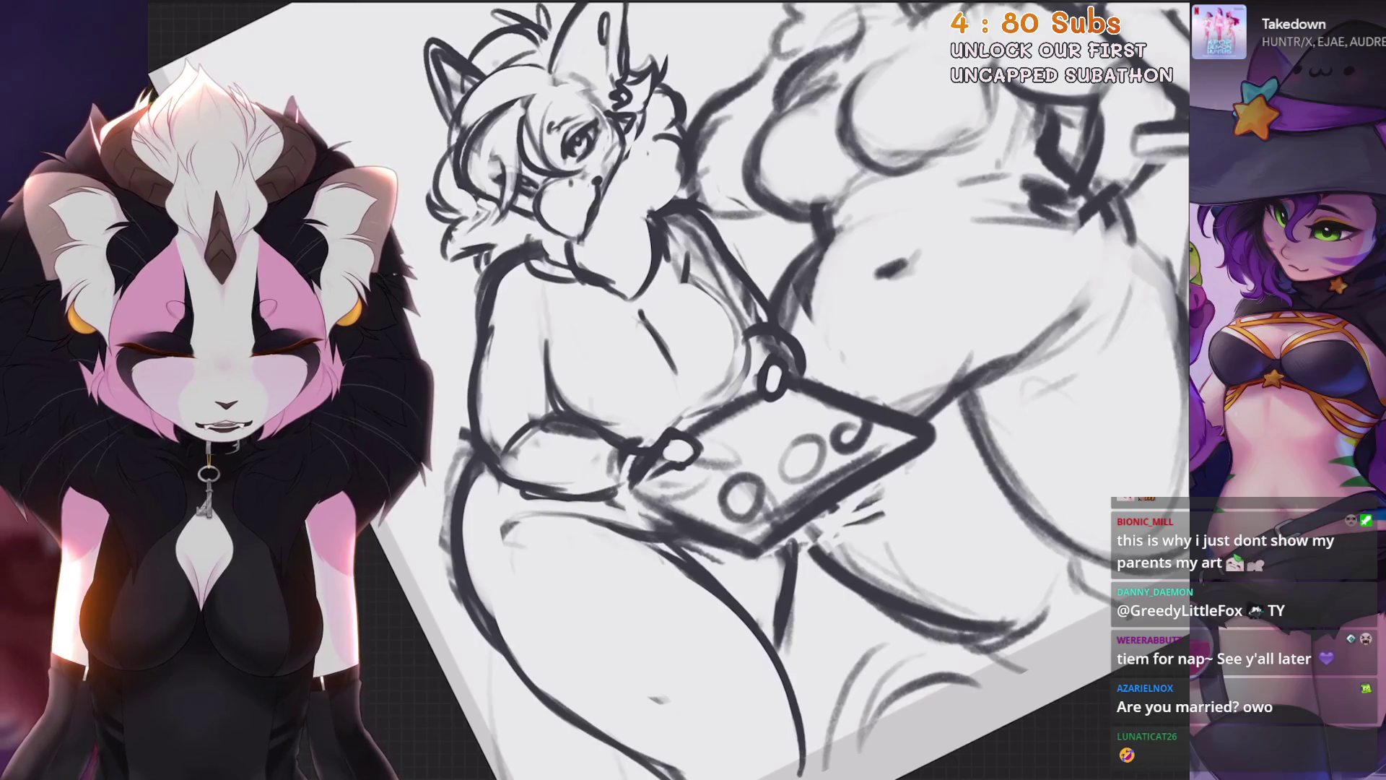
key(ctrl+0)
Step: Tick the pink reference image layer's visibility in the layer list, then close the list
key(l)
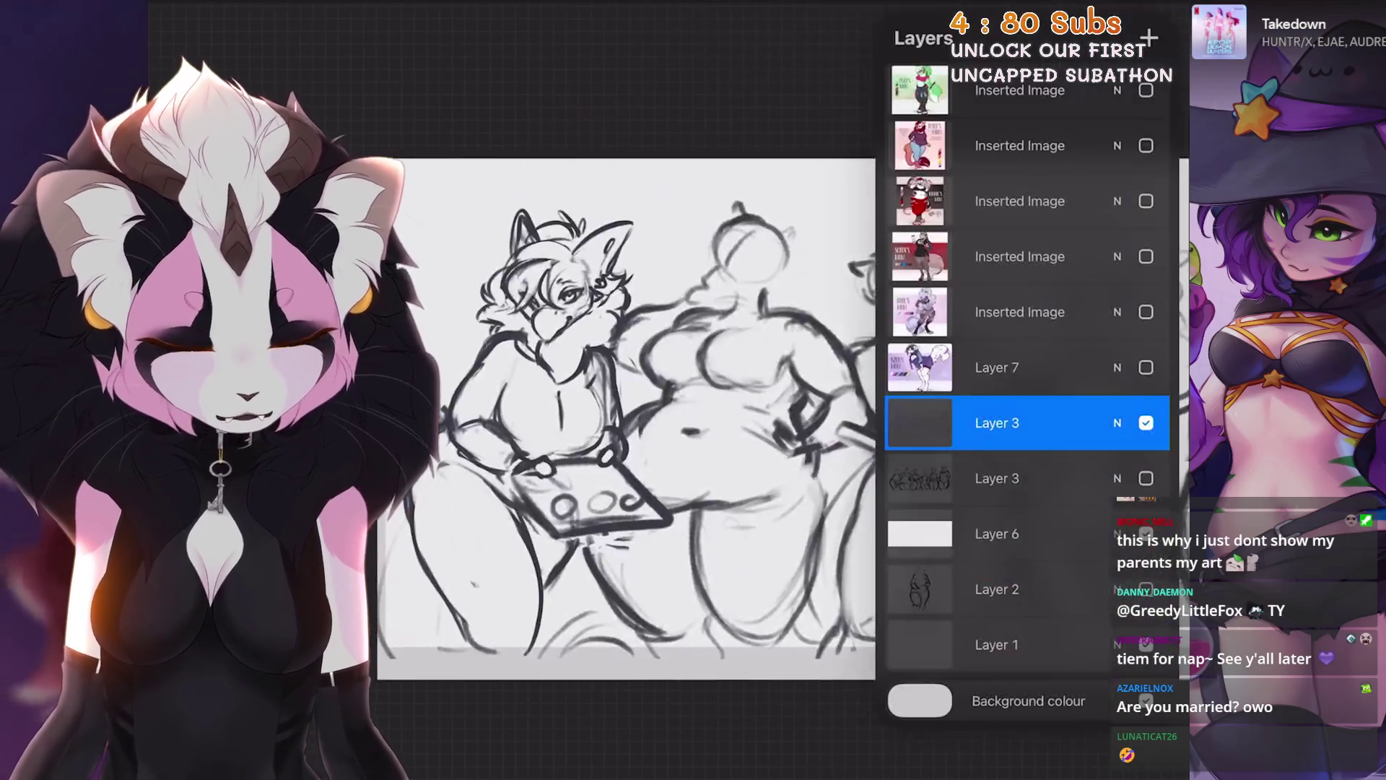
scroll(628, 419, down, 2)
click(1146, 146)
key(l)
scroll(650, 404, up, 5)
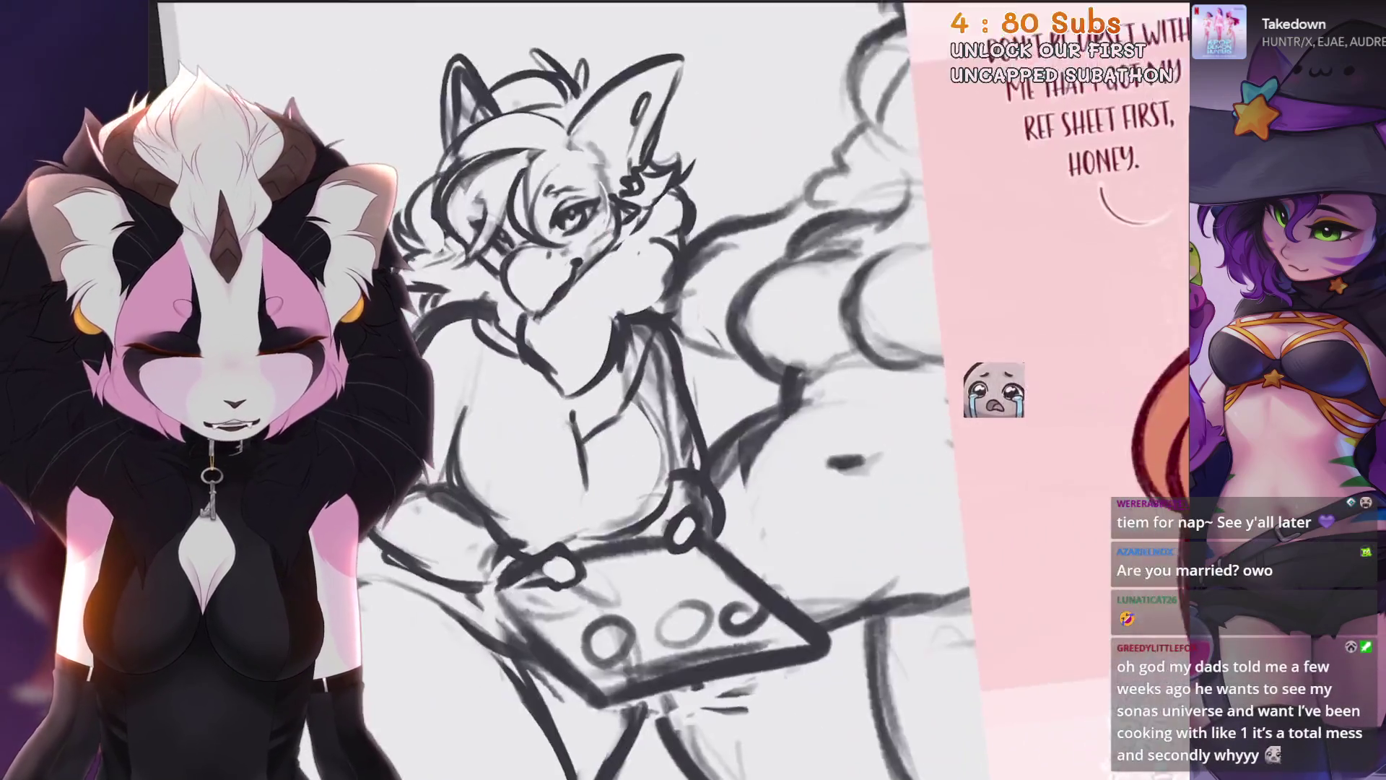
Step: Undo then redo so the pink reference sheet stays visible, and undo the latest change
key(ctrl+z)
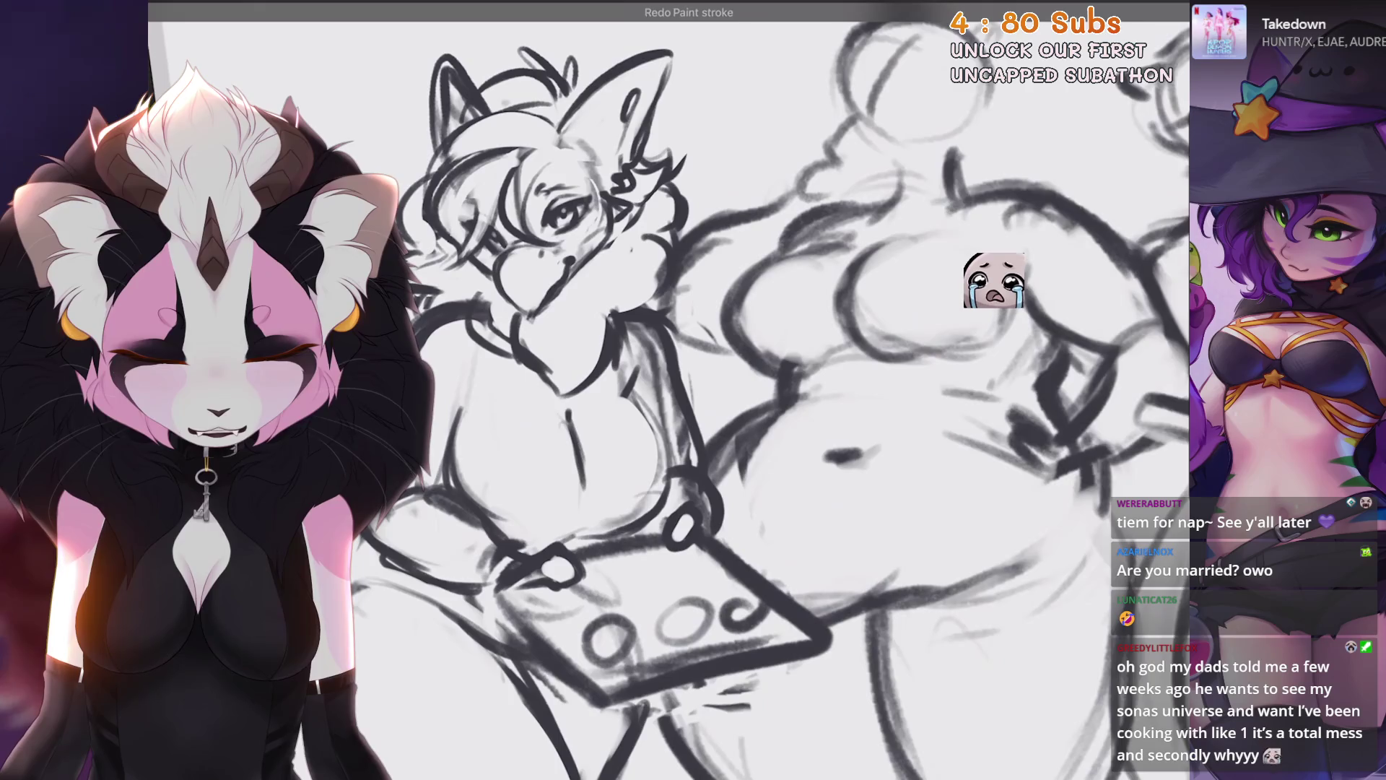
key(ctrl+shift+z)
key(ctrl+z)
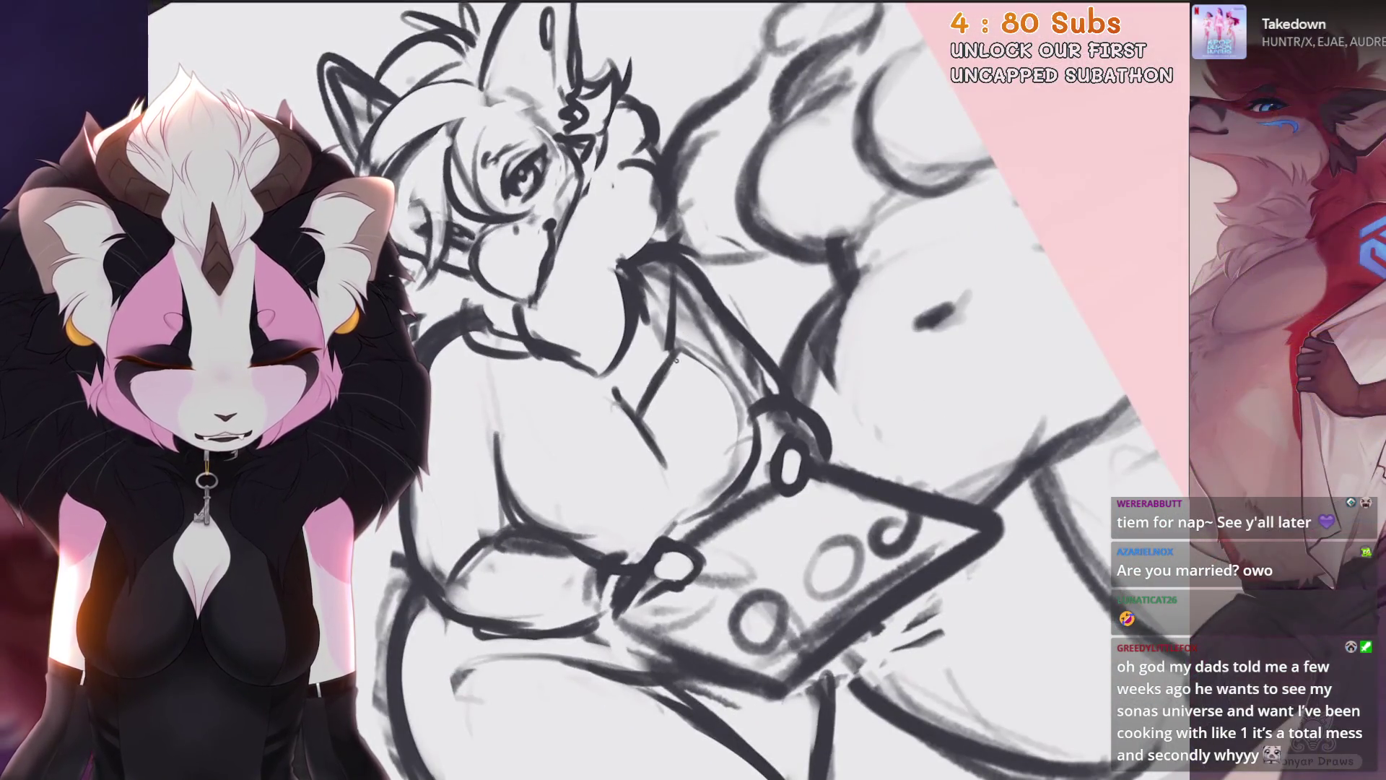
scroll(702, 346, up, 3)
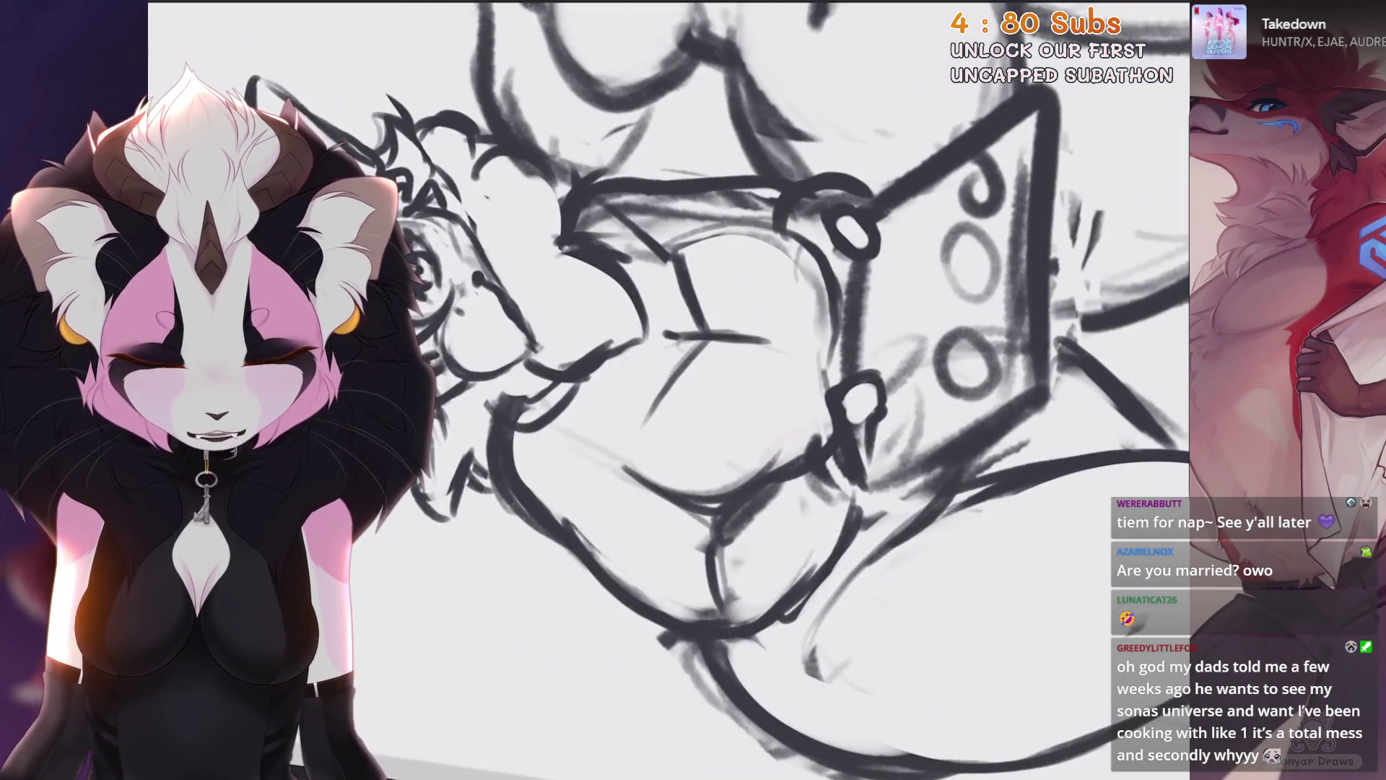
Step: Undo four more paint strokes on the fox character, zooming in and out to check
key(ctrl+z)
scroll(669, 390, down, 3)
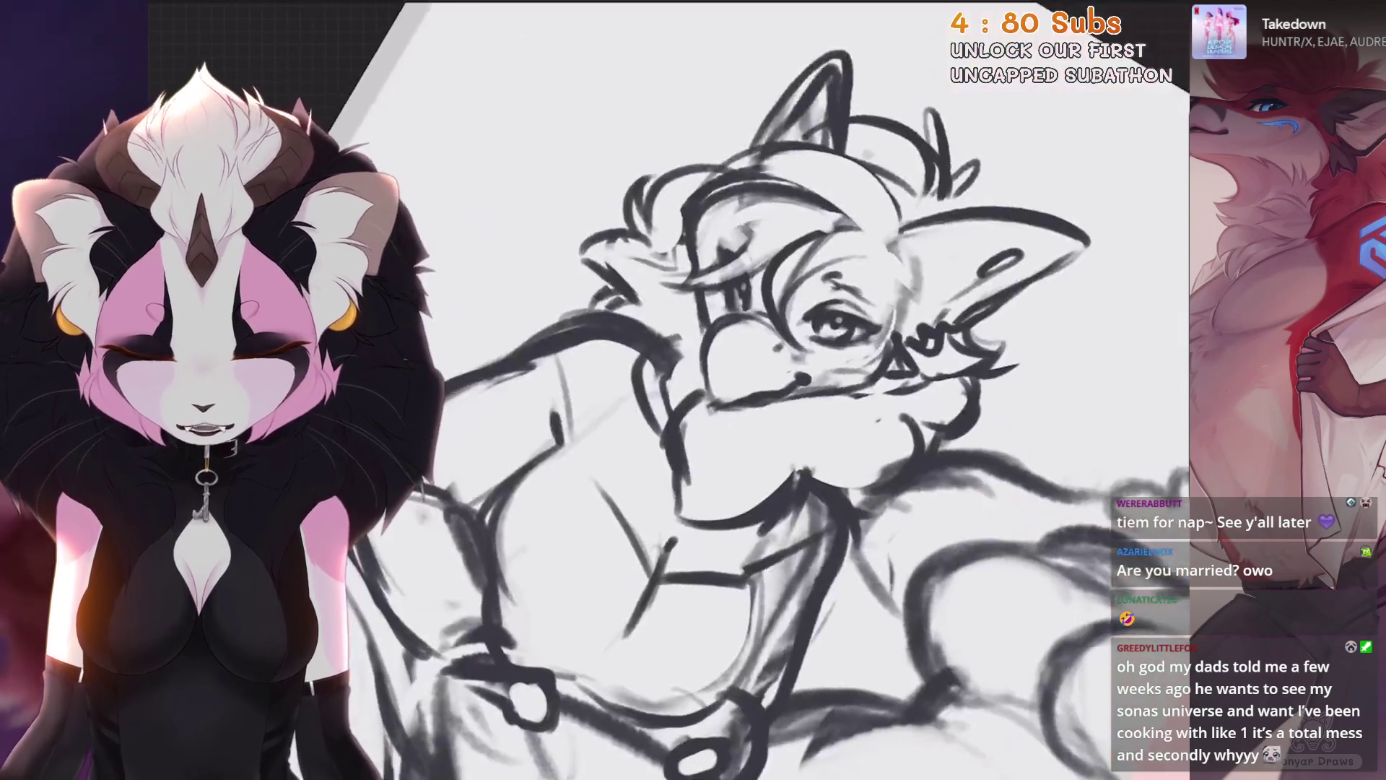
key(ctrl+z)
scroll(694, 390, up, 1)
key(ctrl+z)
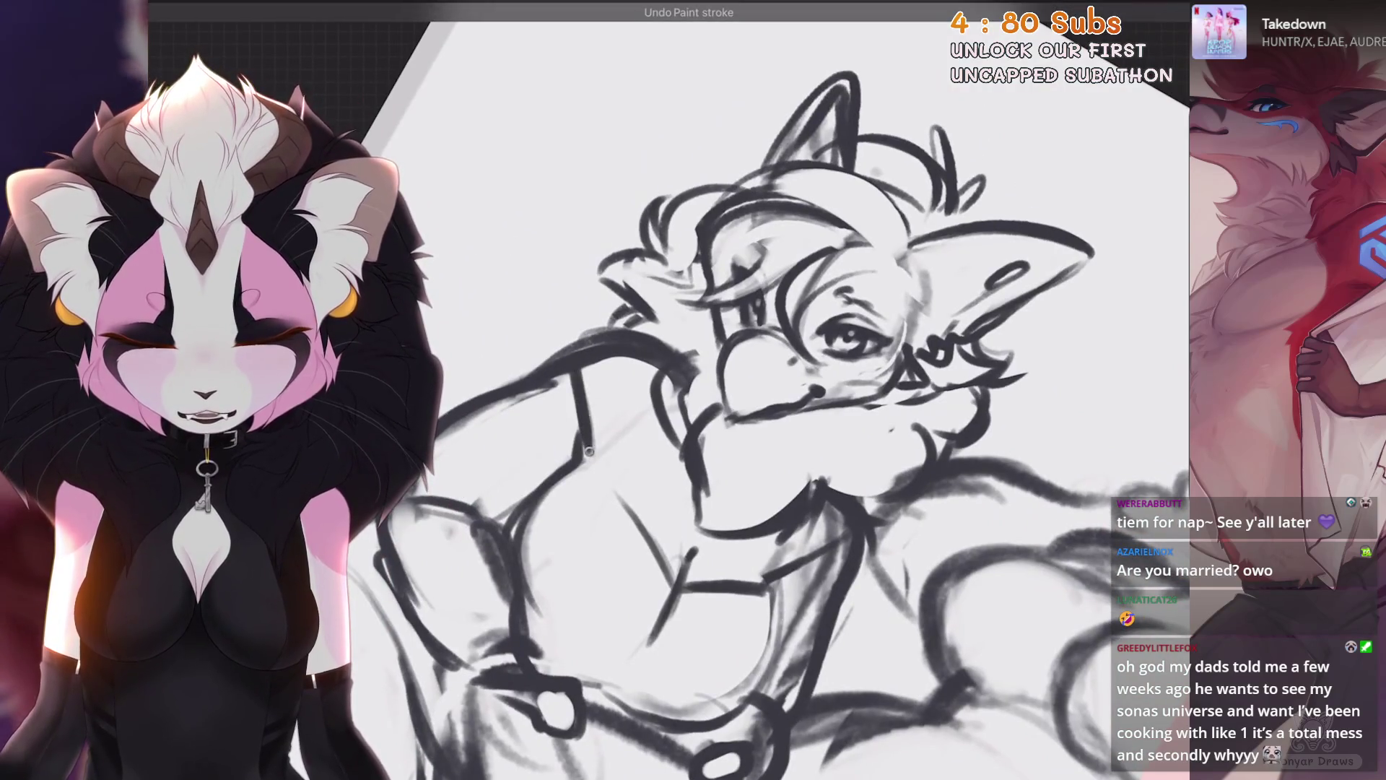
scroll(579, 392, down, 3)
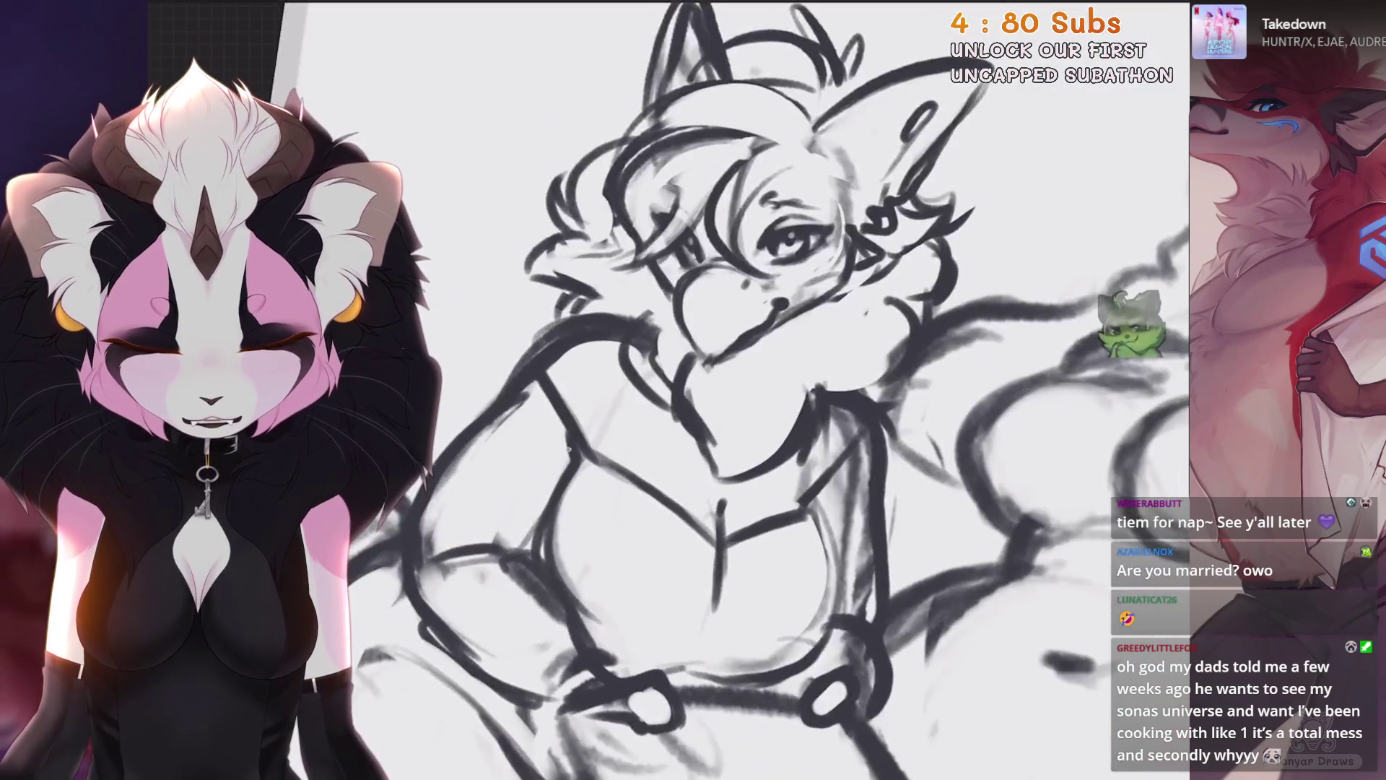
scroll(569, 448, down, 3)
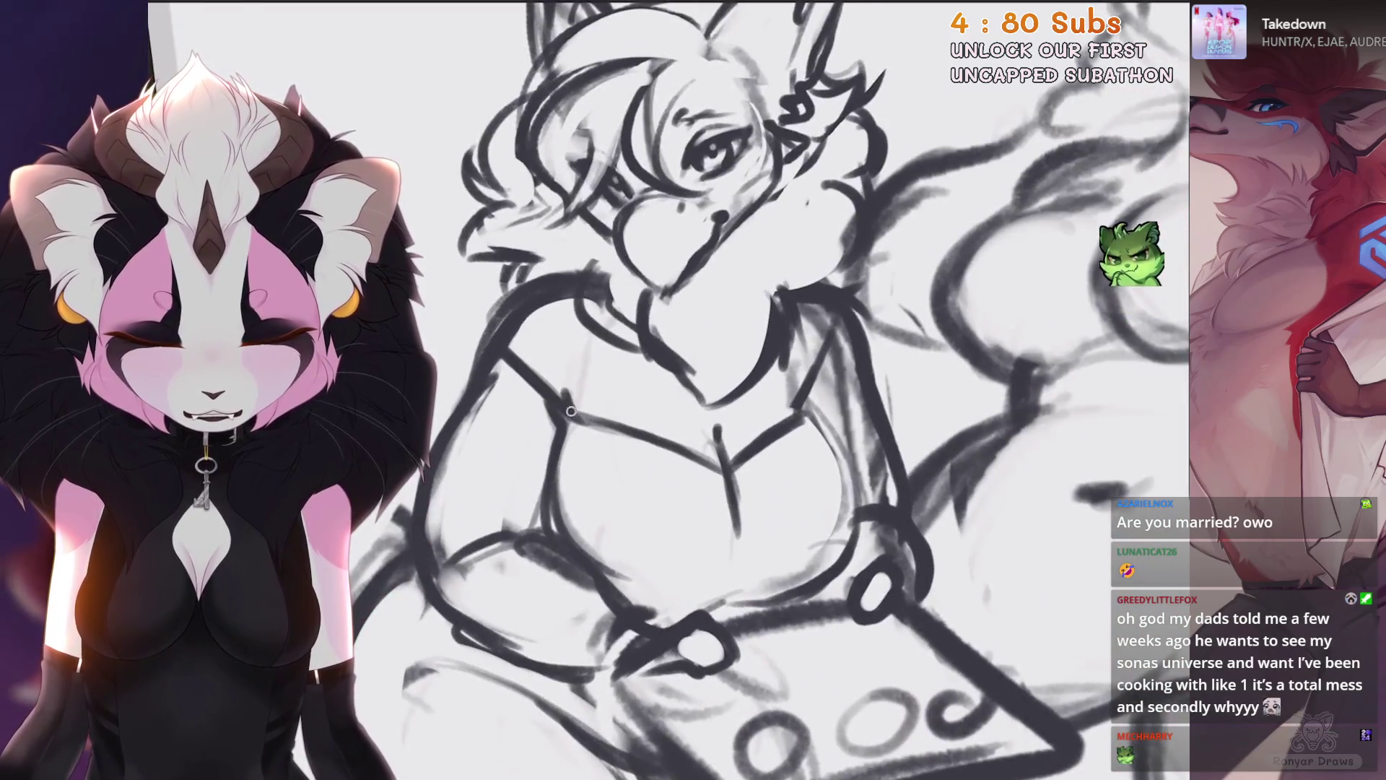
key(ctrl+z)
scroll(506, 390, up, 2)
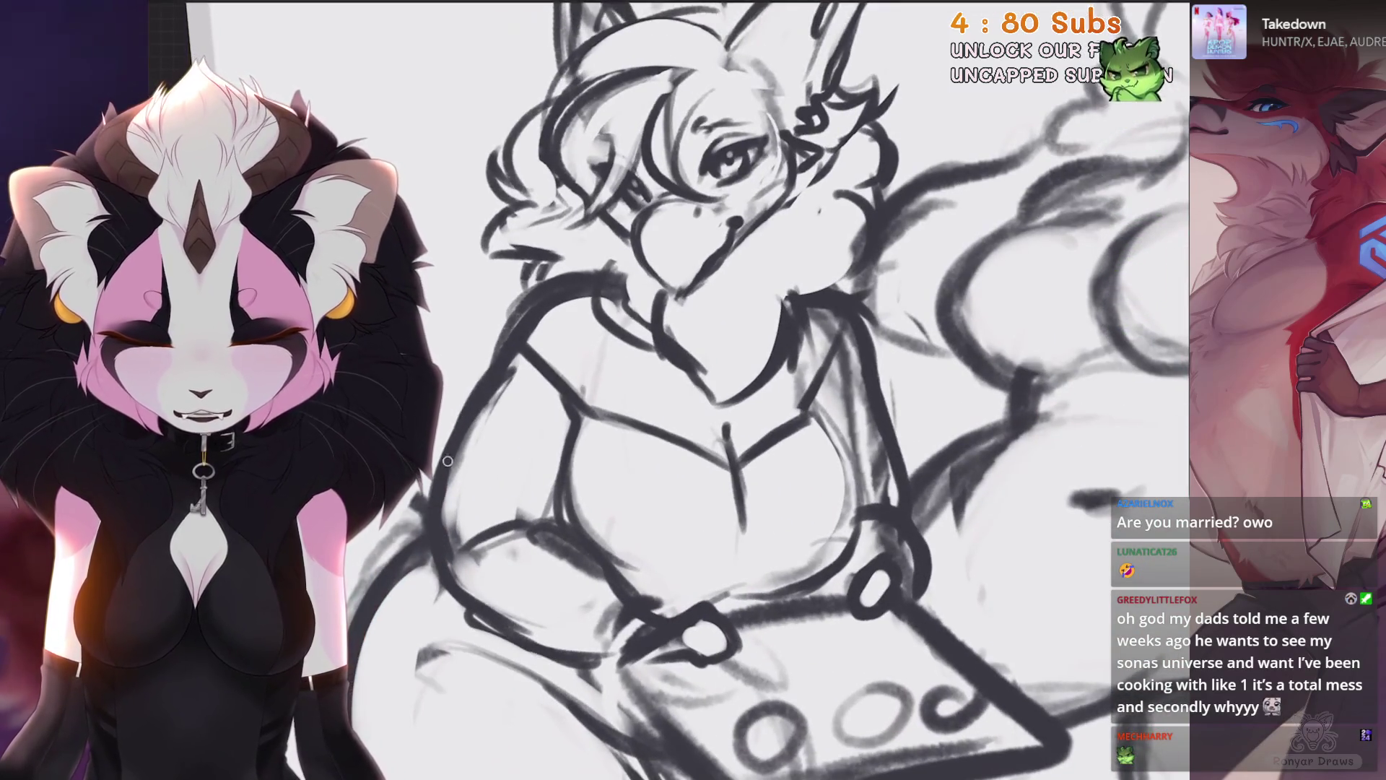
scroll(484, 379, down, 2)
scroll(484, 379, up, 5)
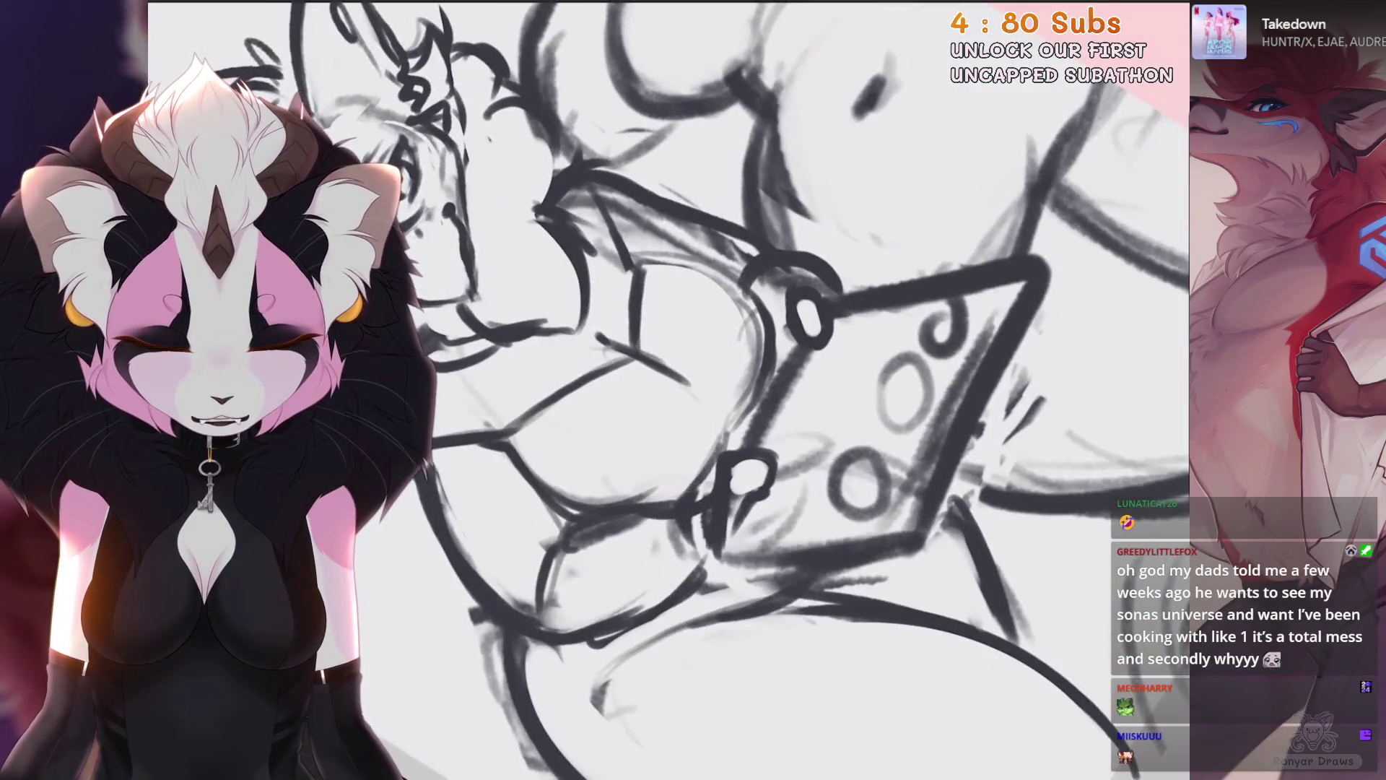
scroll(669, 390, down, 5)
scroll(669, 390, up, 6)
scroll(669, 390, down, 3)
scroll(669, 390, up, 4)
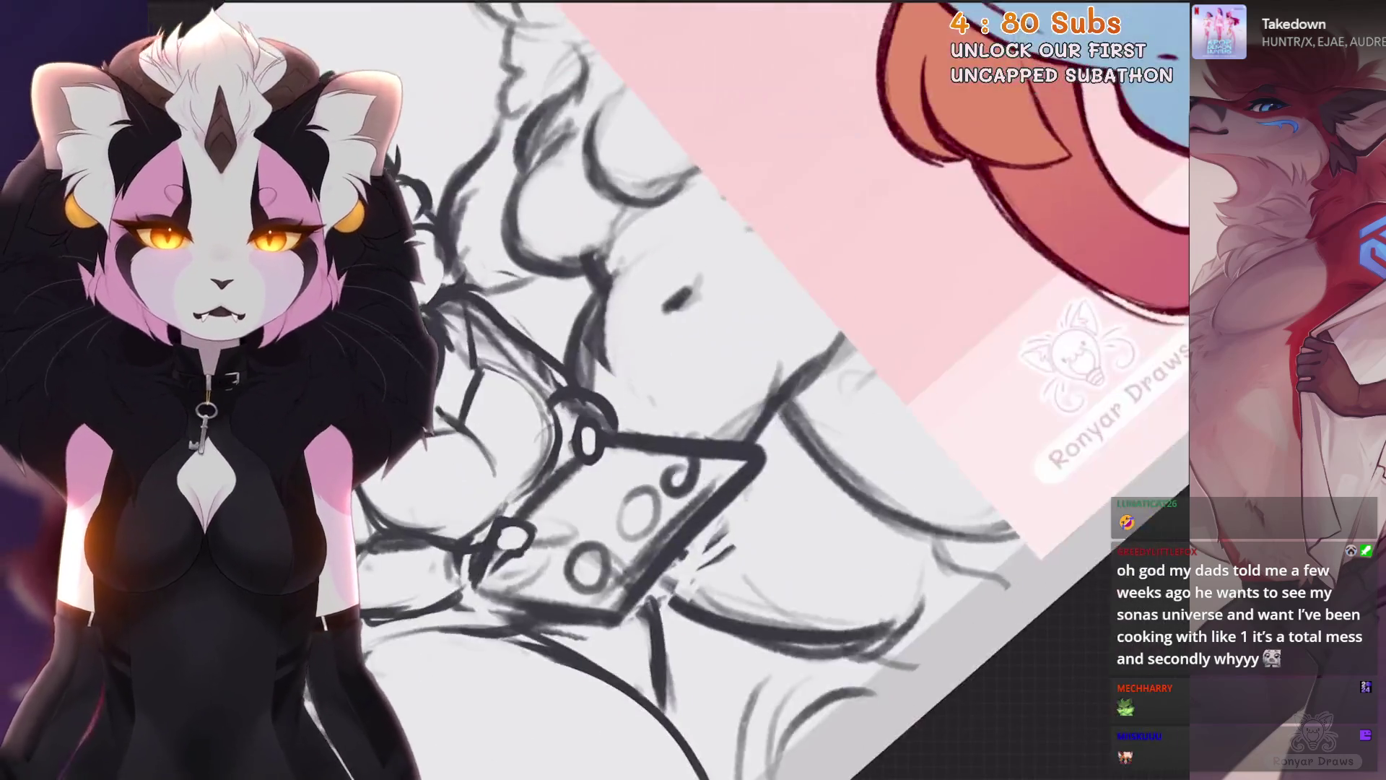
Step: Zoom out and straighten the canvas so the fox and the pink reference sheet are both upright
scroll(669, 390, down, 3)
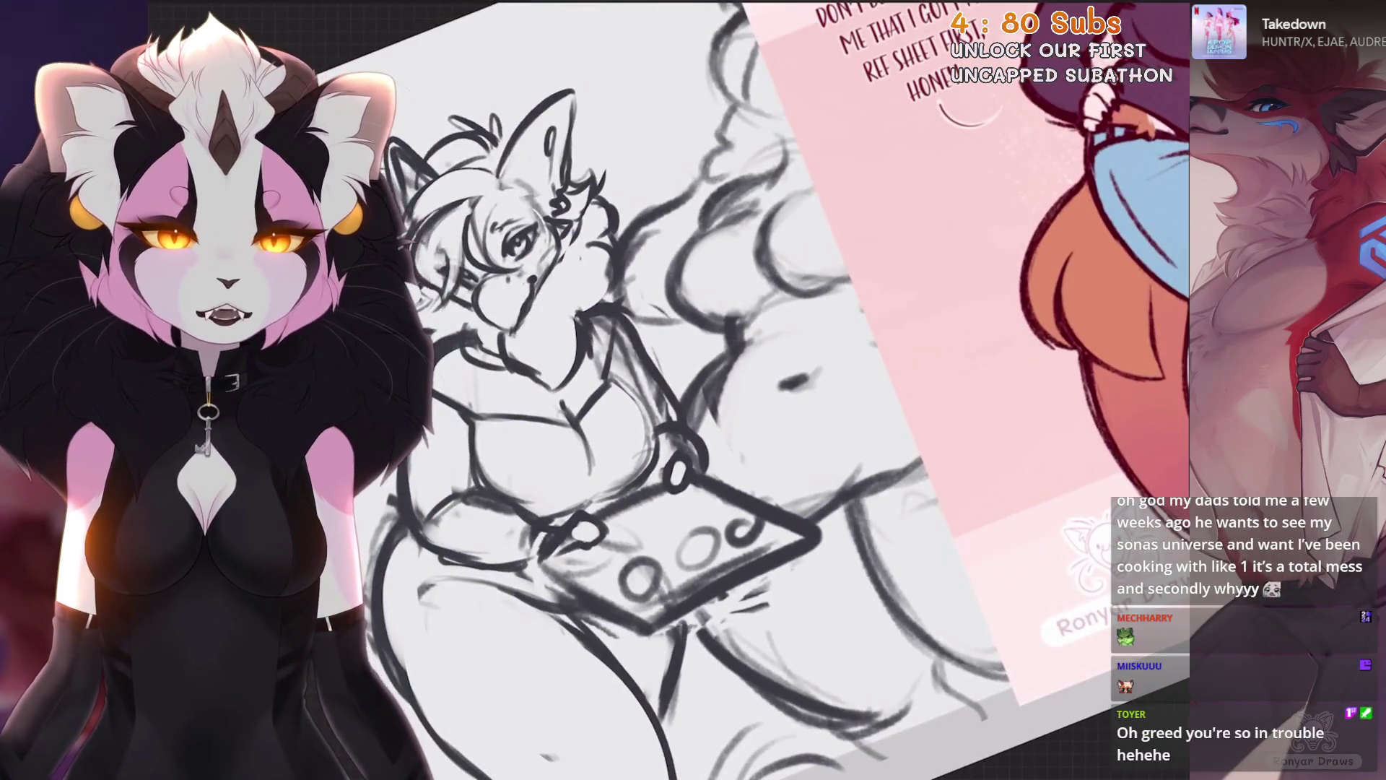
scroll(670, 389, down, 2)
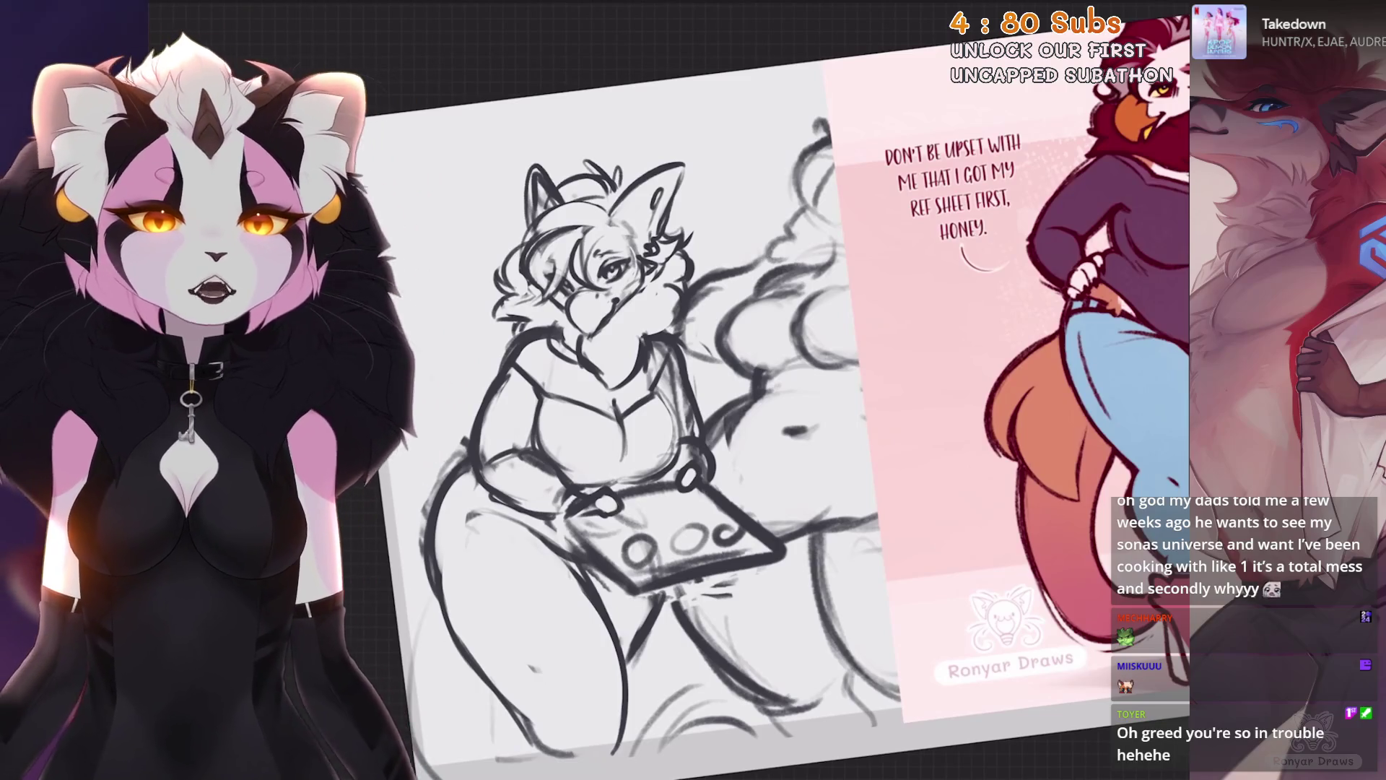
key(ctrl+0)
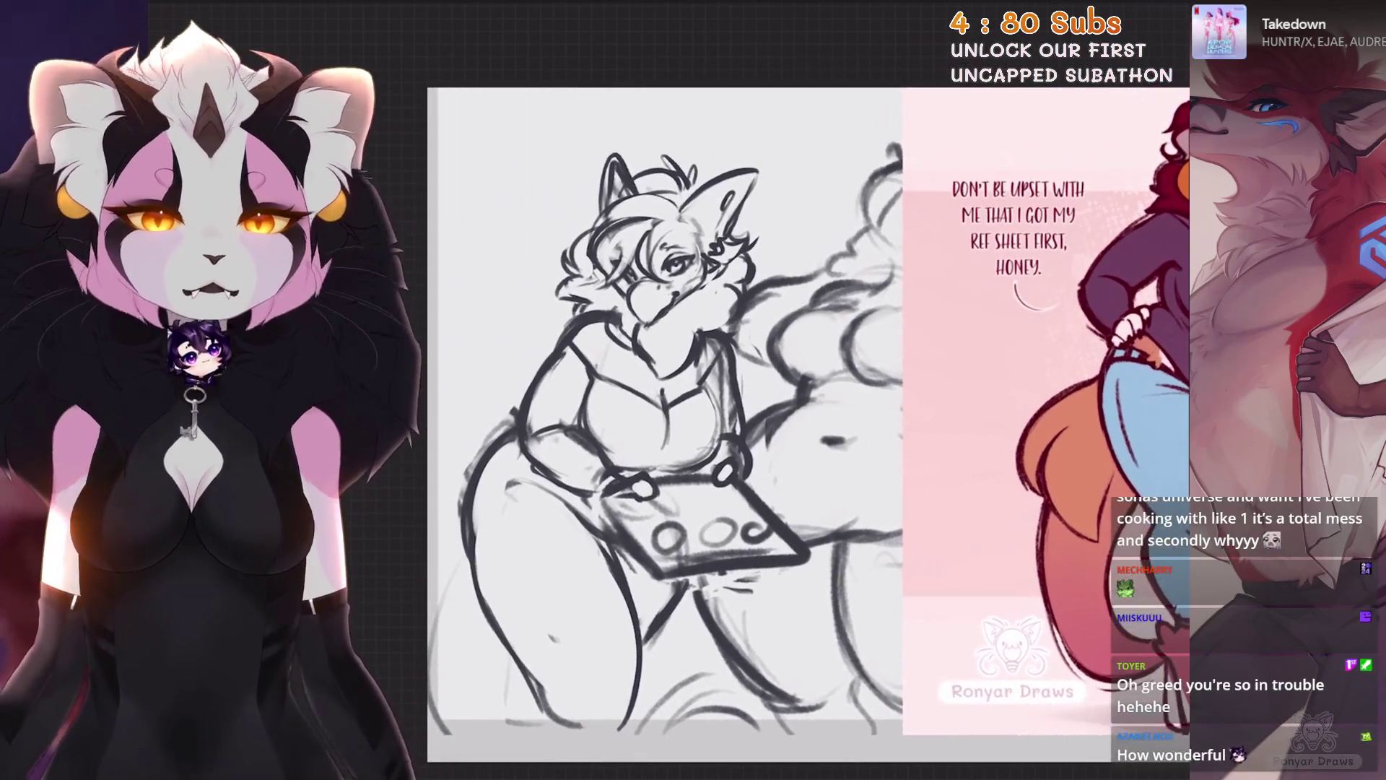
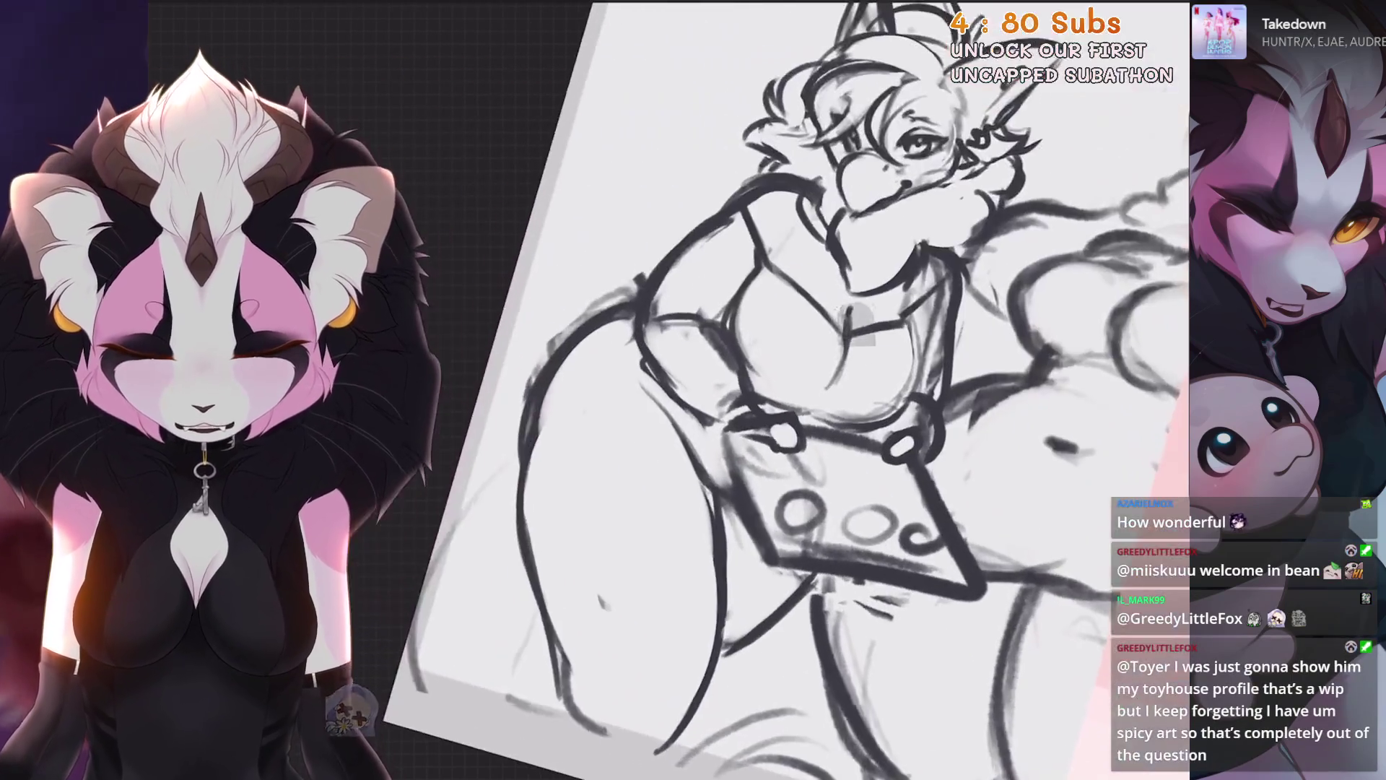
Step: Try a stroke along the fox mom's leg outline, then undo it
drag(624, 296, 514, 456)
key(ctrl+z)
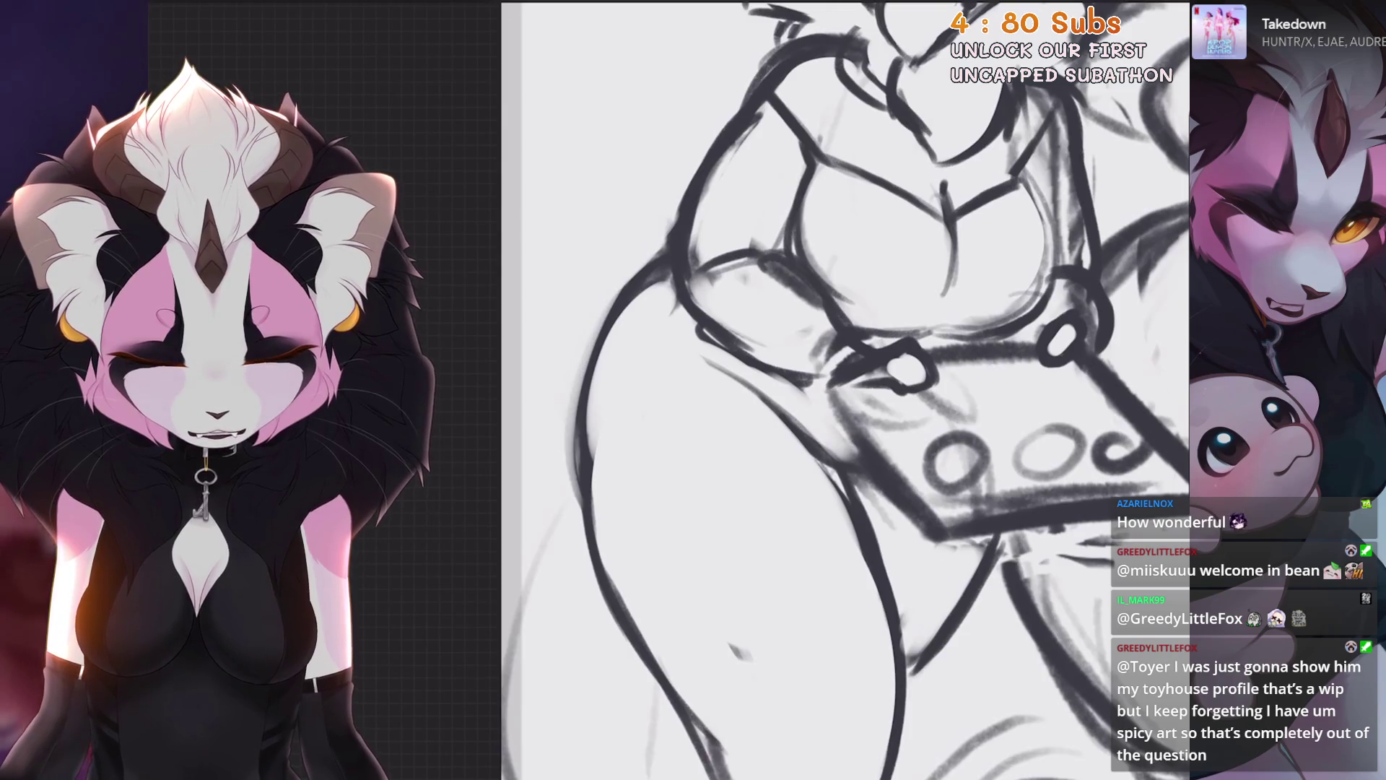
scroll(794, 390, down, 5)
scroll(453, 217, up, 5)
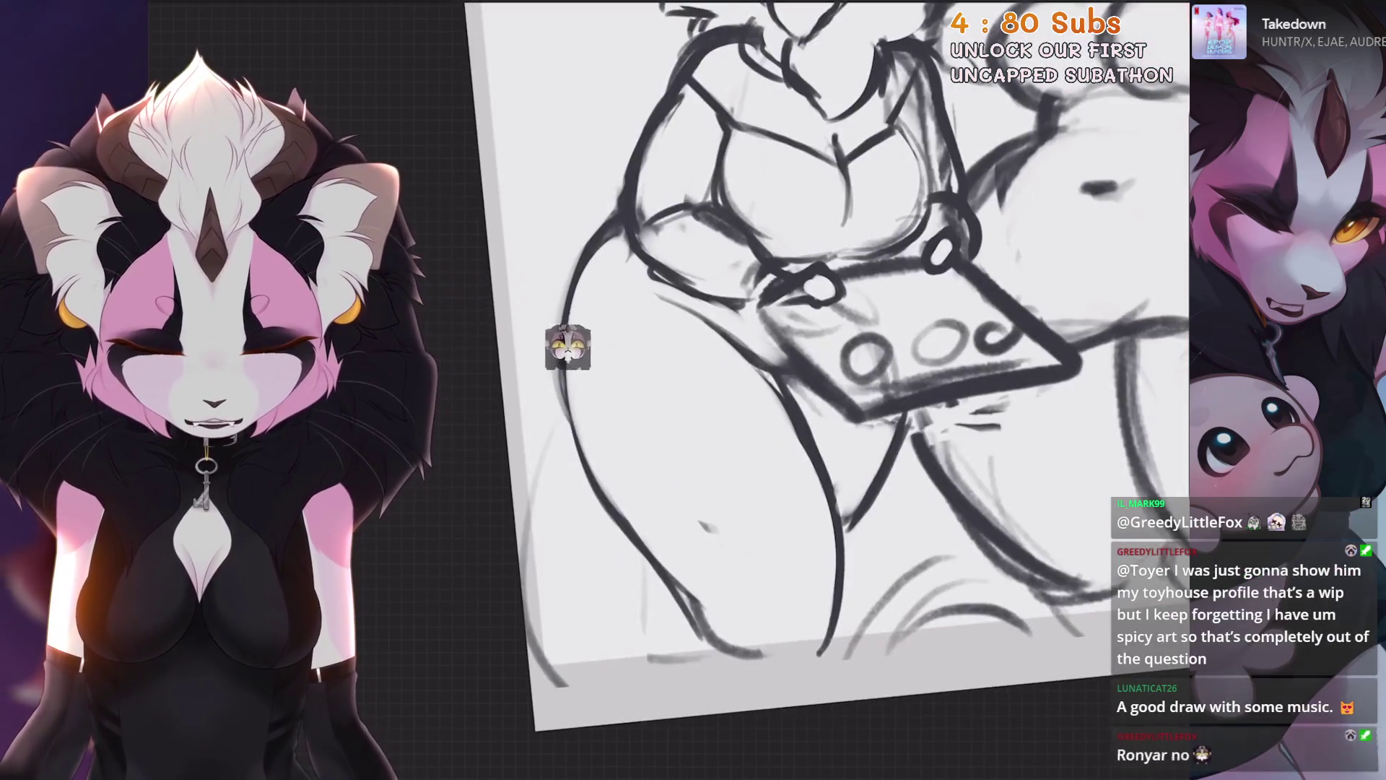
scroll(576, 341, up, 2)
Step: Restore the just-erased lines, remove the last stroke and undo a short edge test stroke
key(ctrl+z)
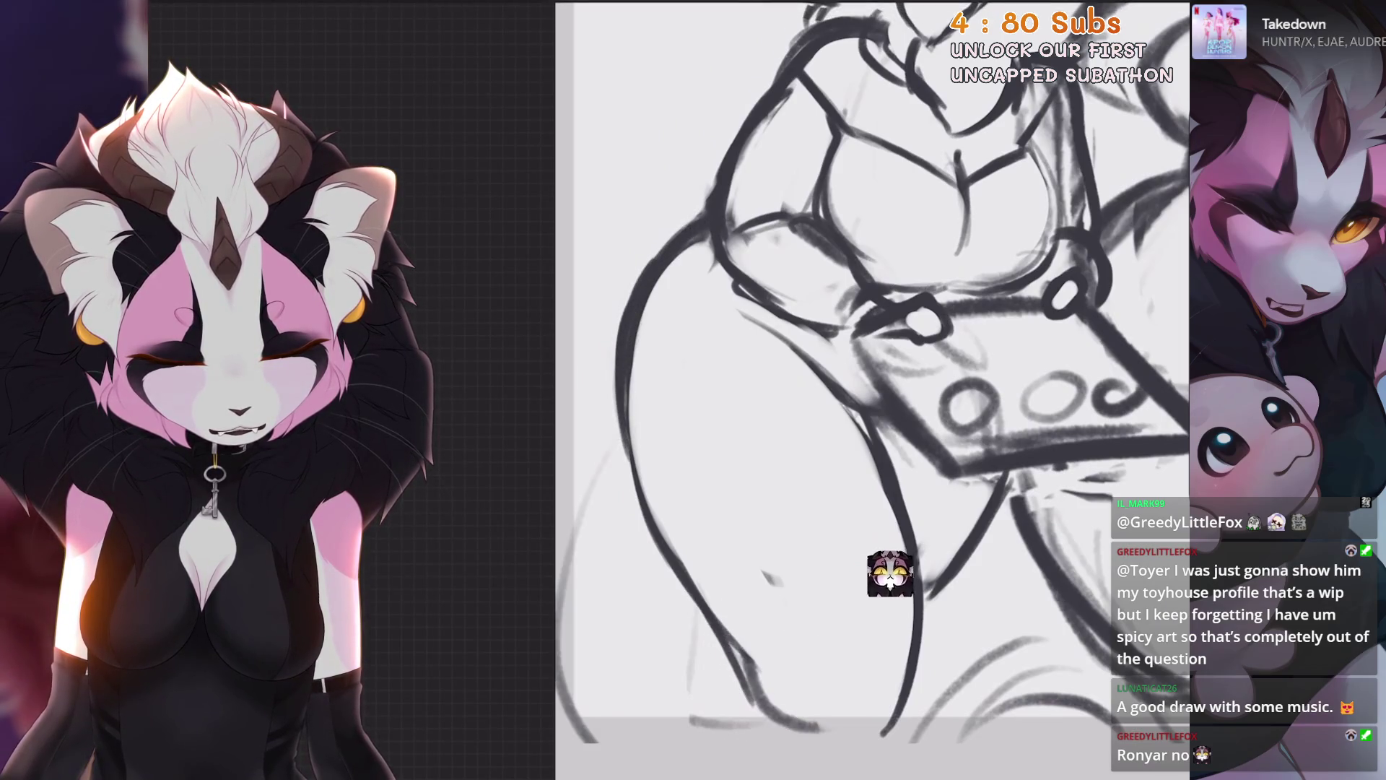
scroll(921, 574, up, 1)
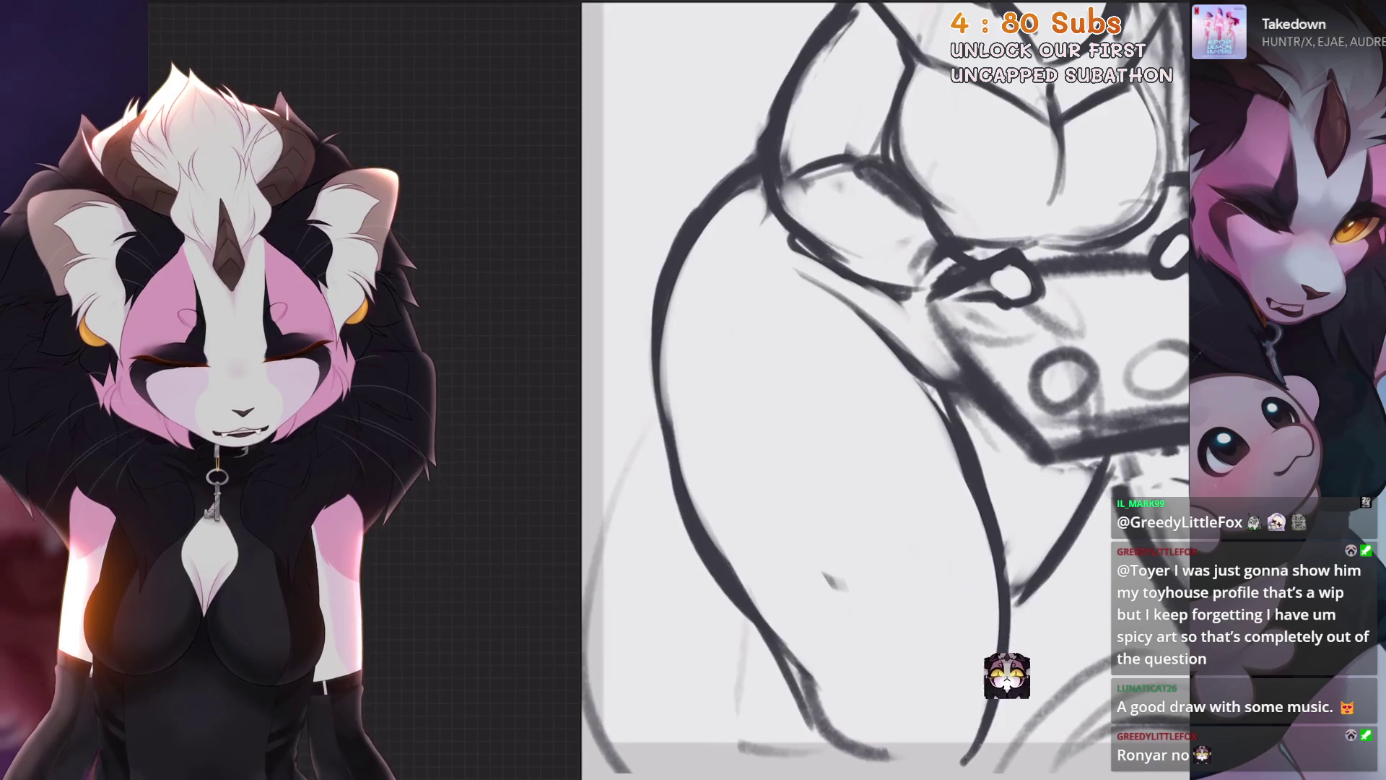
scroll(884, 389, down, 3)
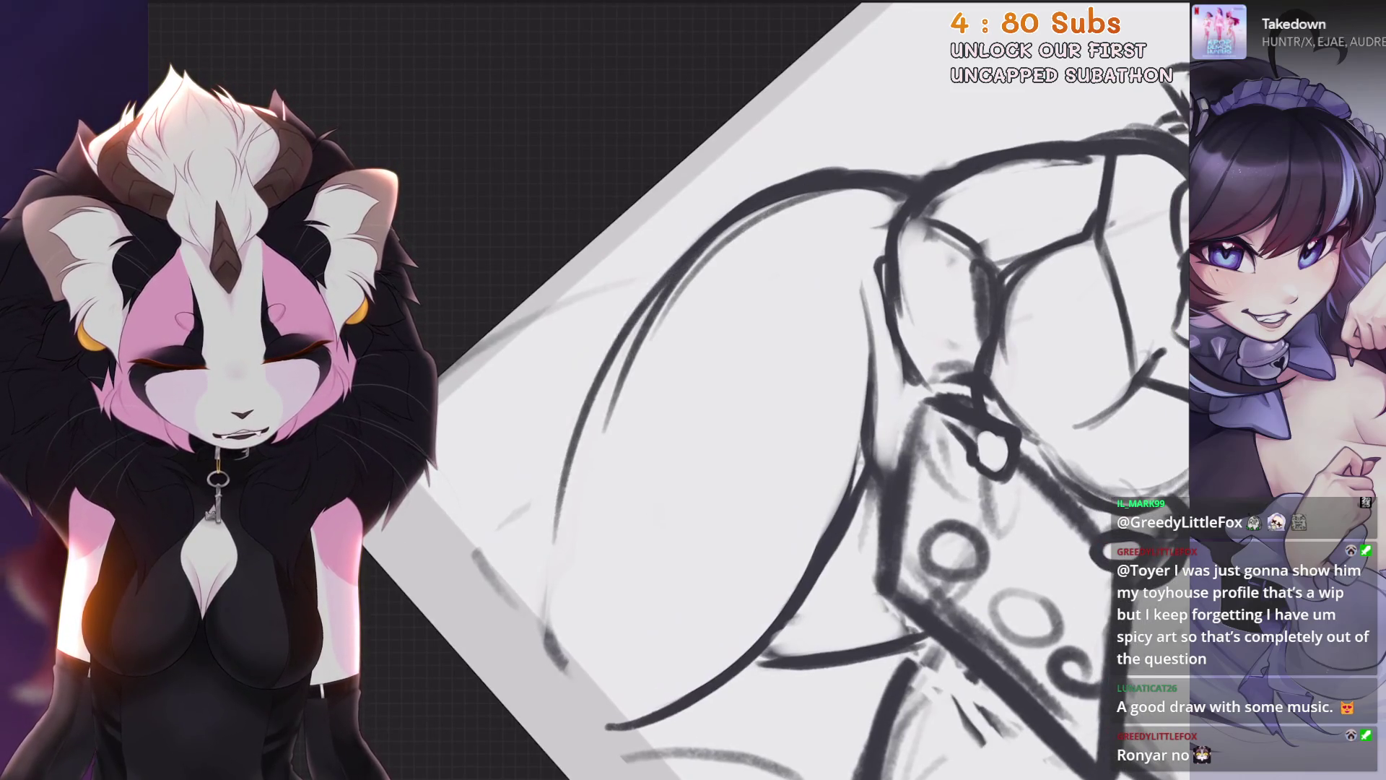
key(ctrl+z)
key(ctrl+z)
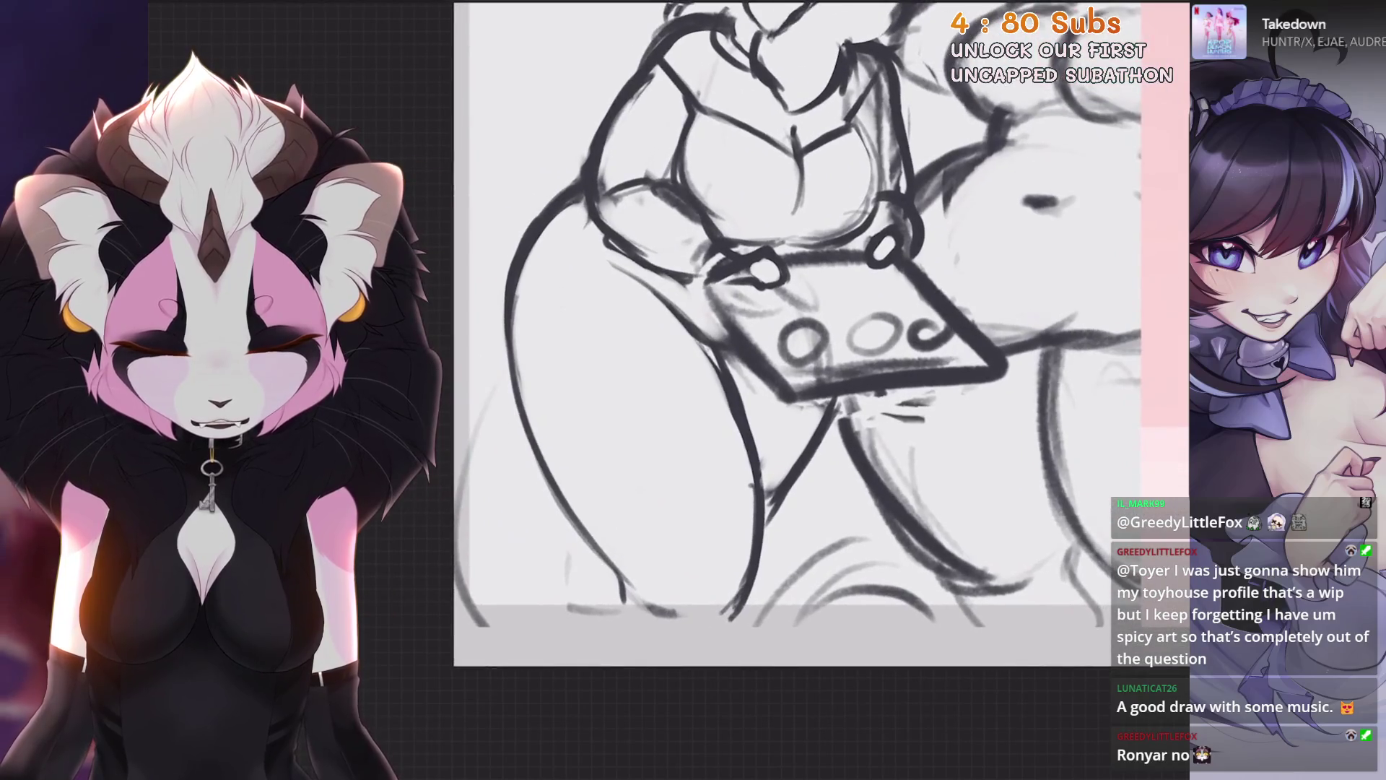
drag(527, 253, 495, 347)
key(ctrl+z)
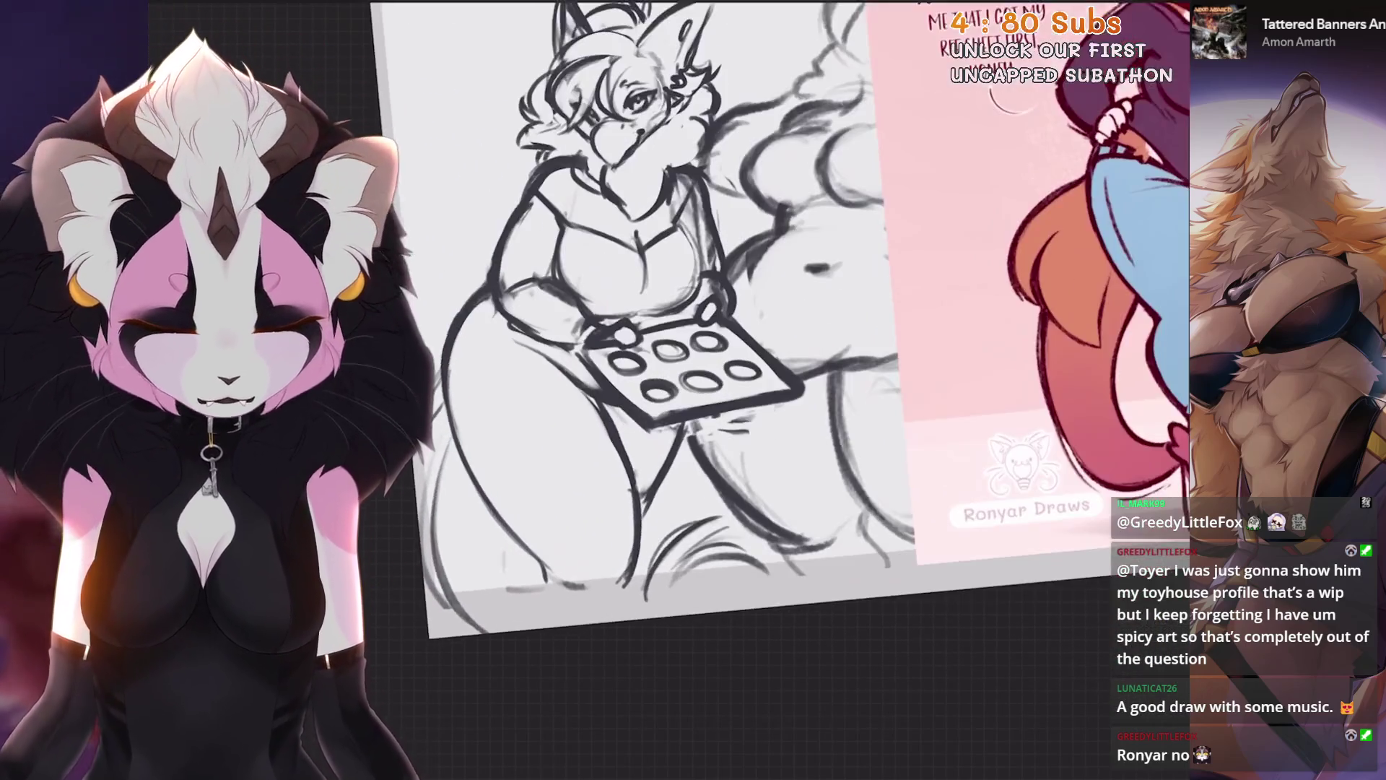
key(s)
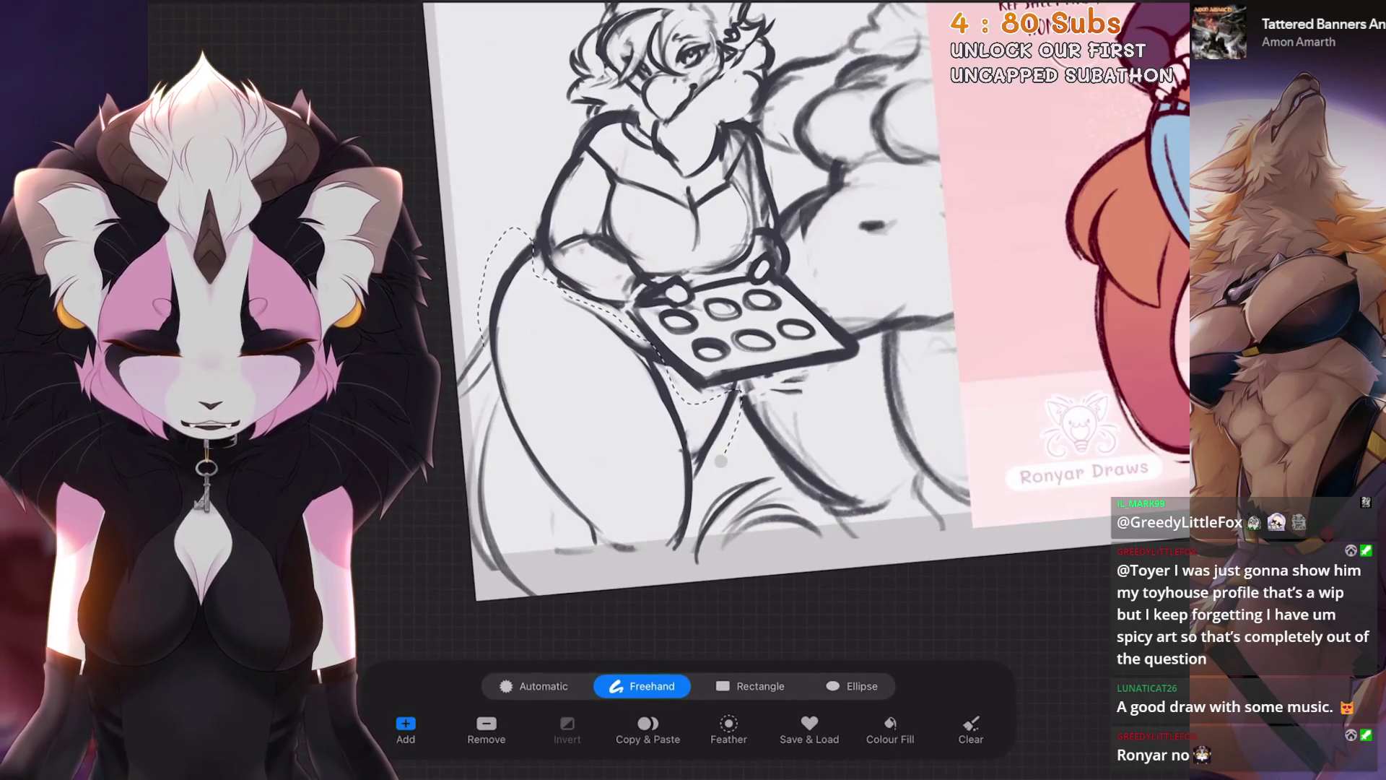
Step: Lasso the fox mom's hip, leg and cookie tray freehand and rotate them about 3°
drag(478, 328, 614, 571)
key(v)
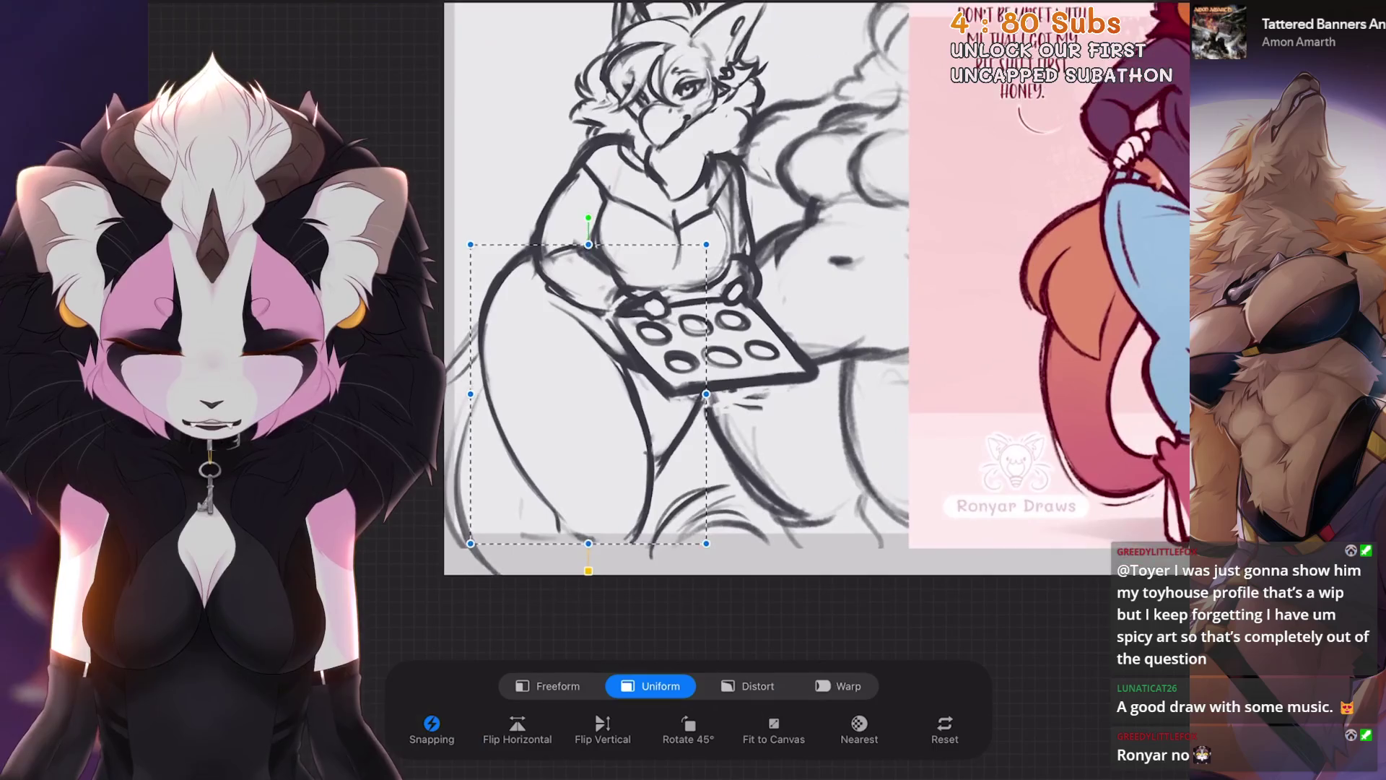
drag(585, 224, 577, 224)
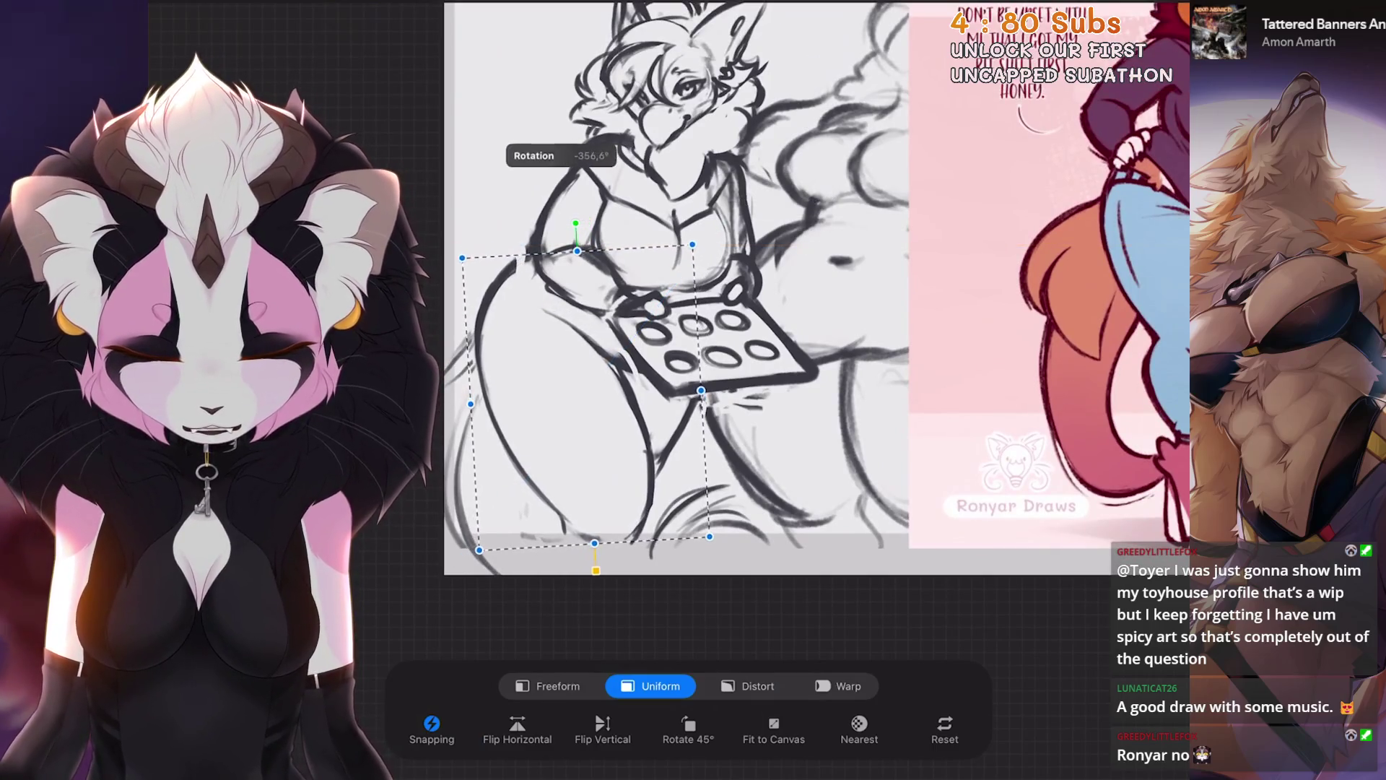
key(v)
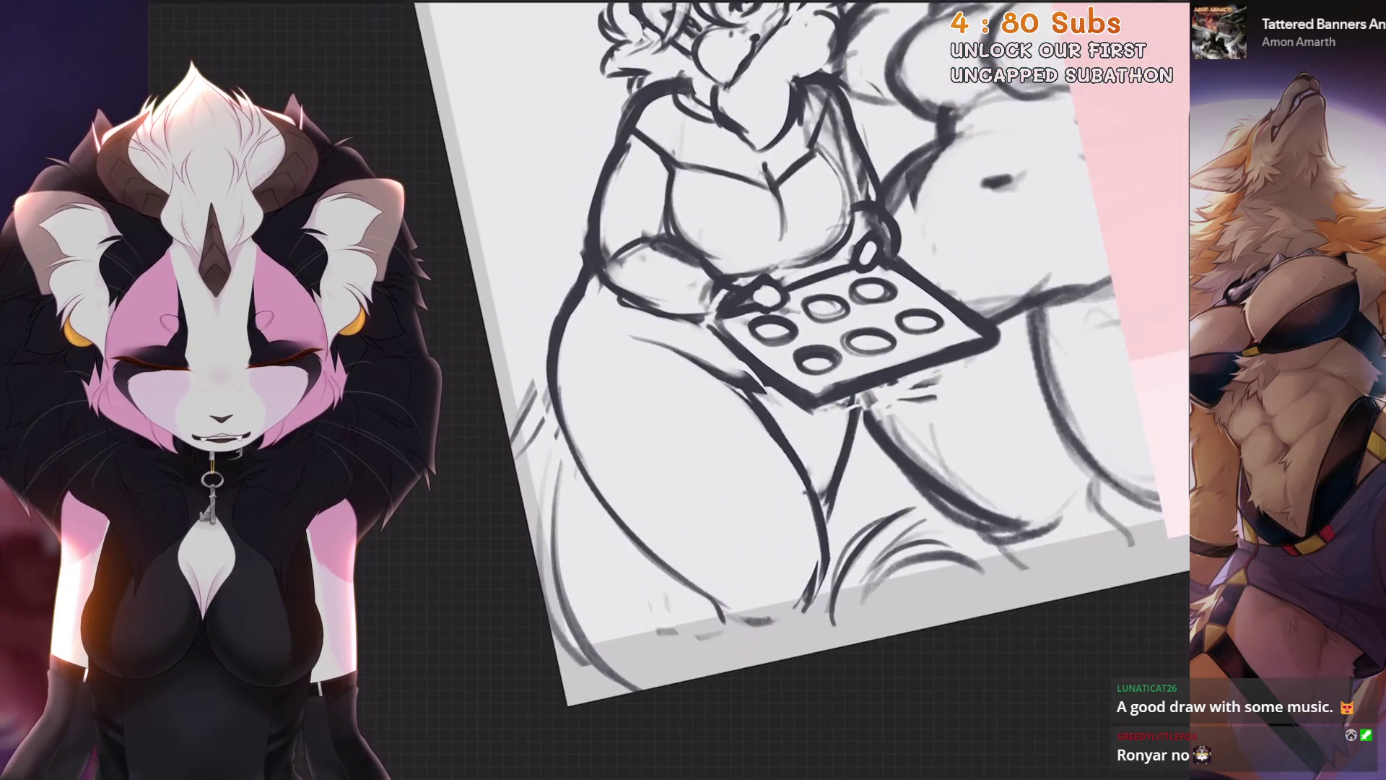
scroll(816, 390, up, 2)
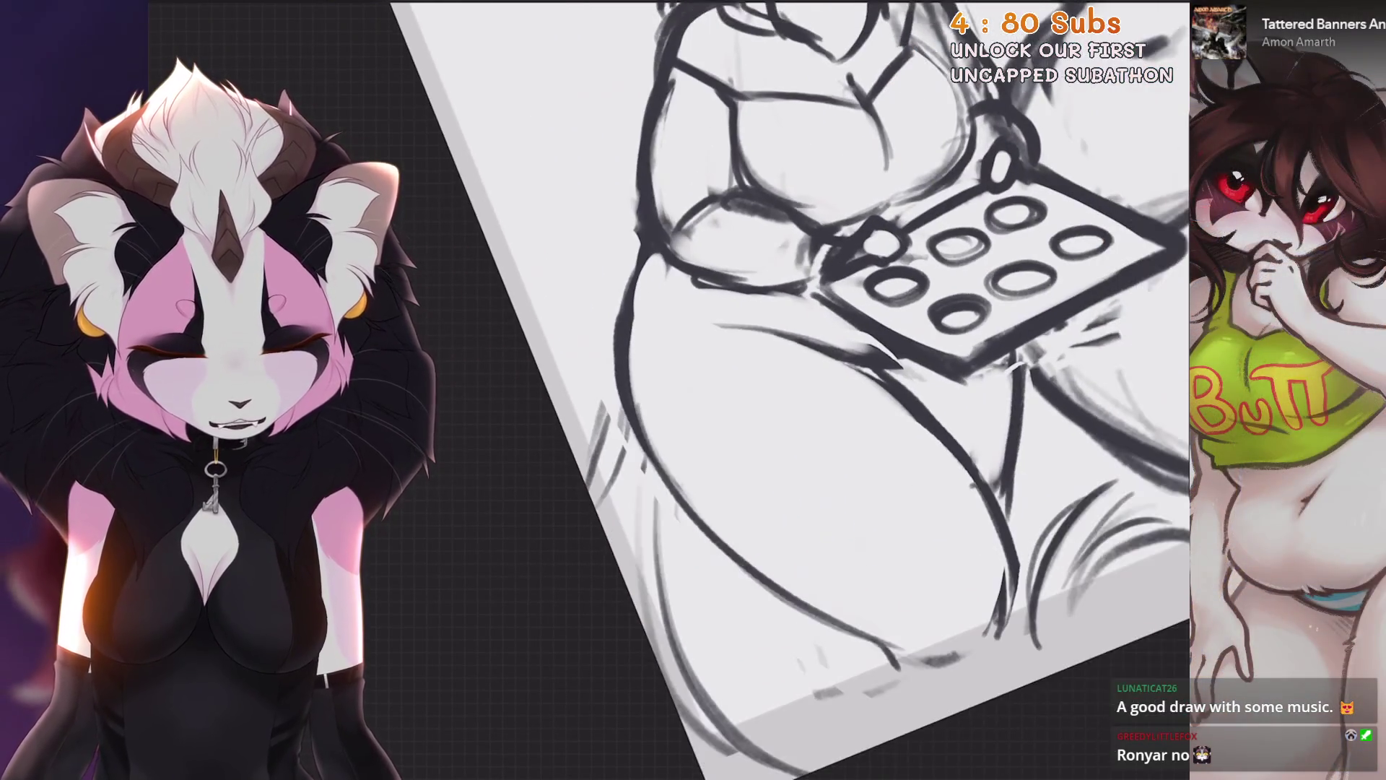
Step: Undo the last three paint strokes on the fox mom sketch
scroll(802, 390, down, 3)
scroll(802, 390, up, 4)
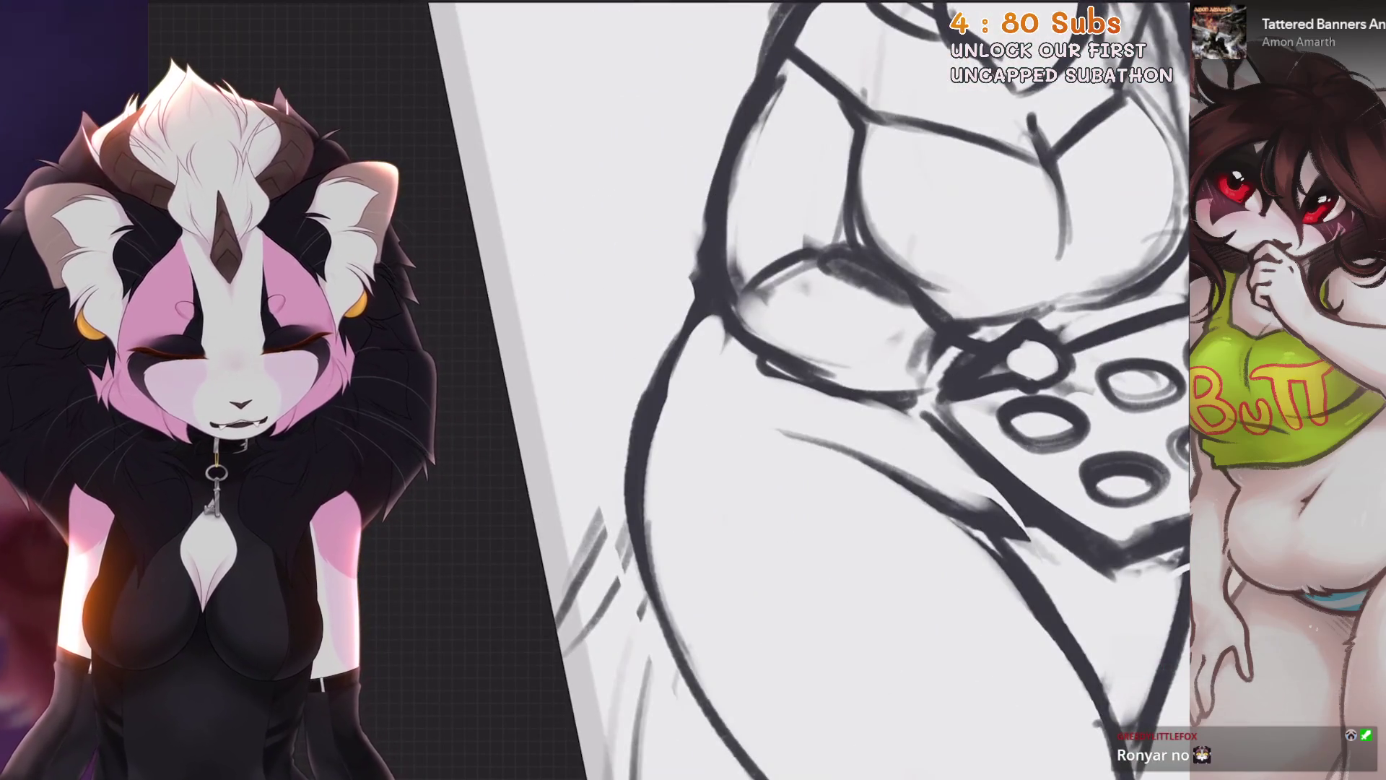
scroll(802, 390, down, 4)
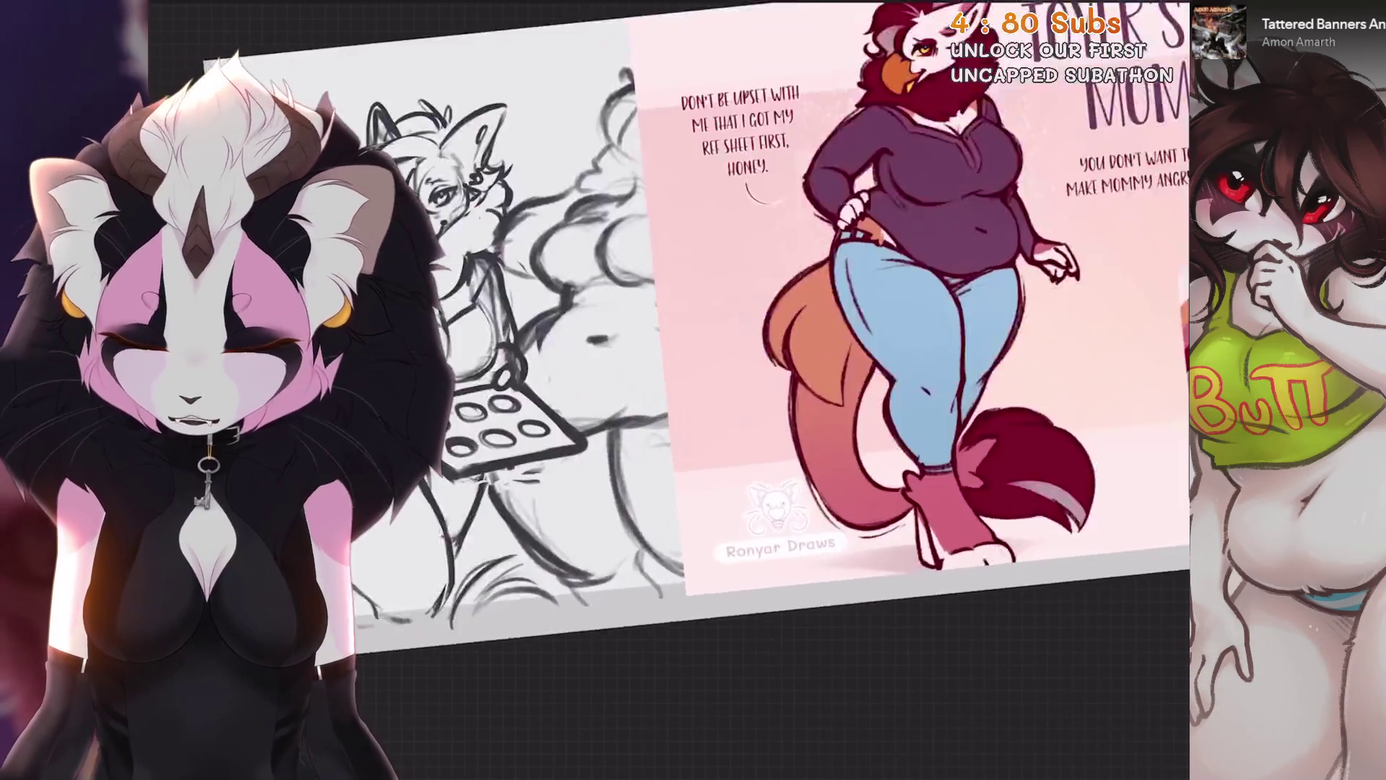
scroll(802, 390, up, 4)
scroll(802, 389, down, 4)
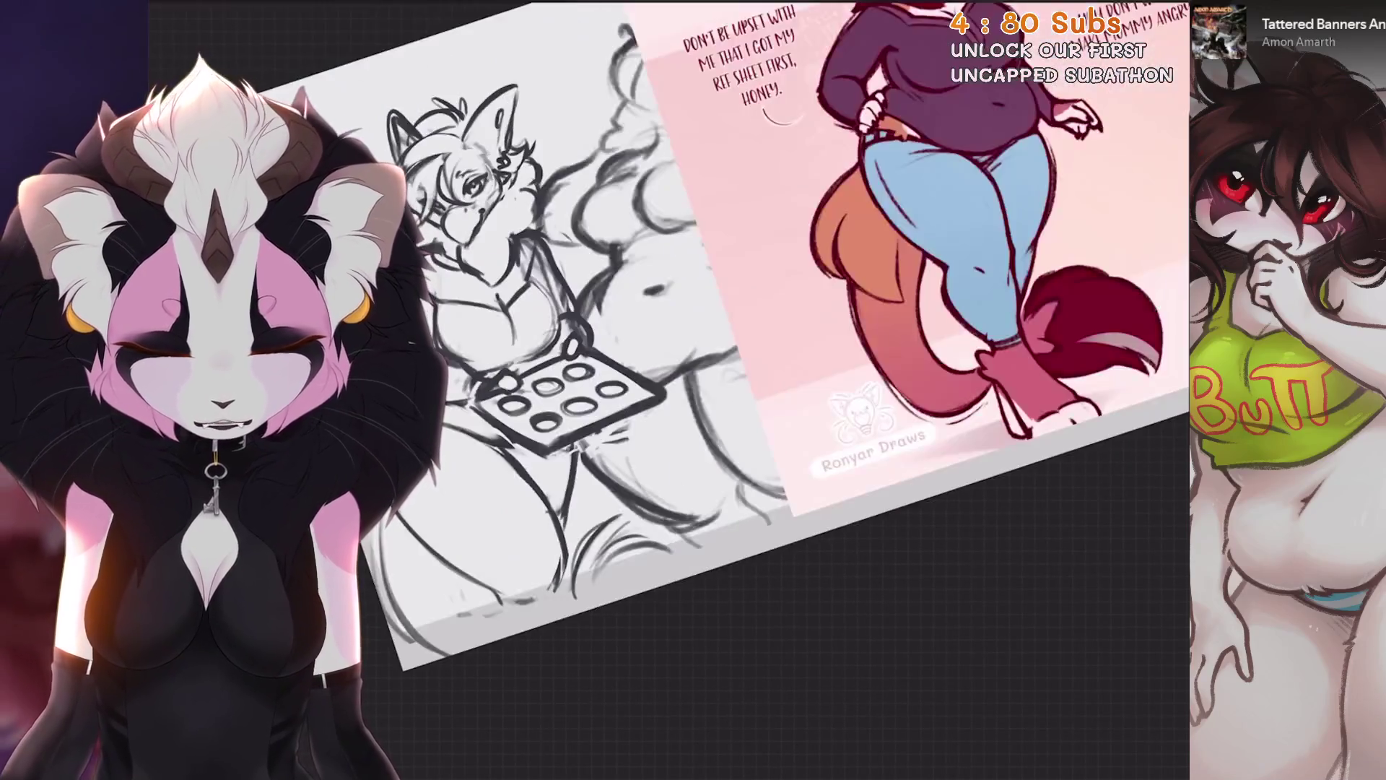
scroll(801, 390, up, 4)
key(ctrl+z)
scroll(802, 390, up, 1)
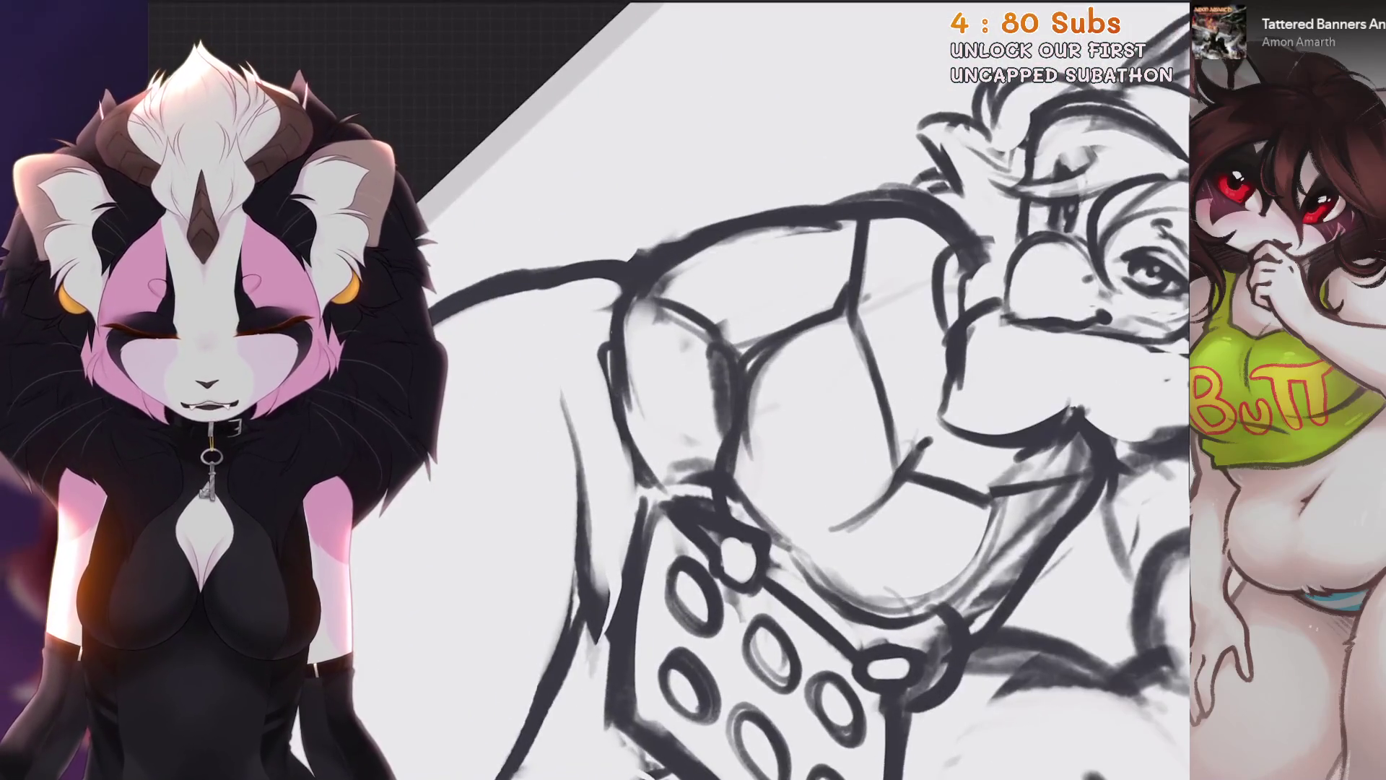
scroll(802, 390, down, 3)
scroll(801, 390, up, 4)
key(ctrl+z)
scroll(573, 403, down, 4)
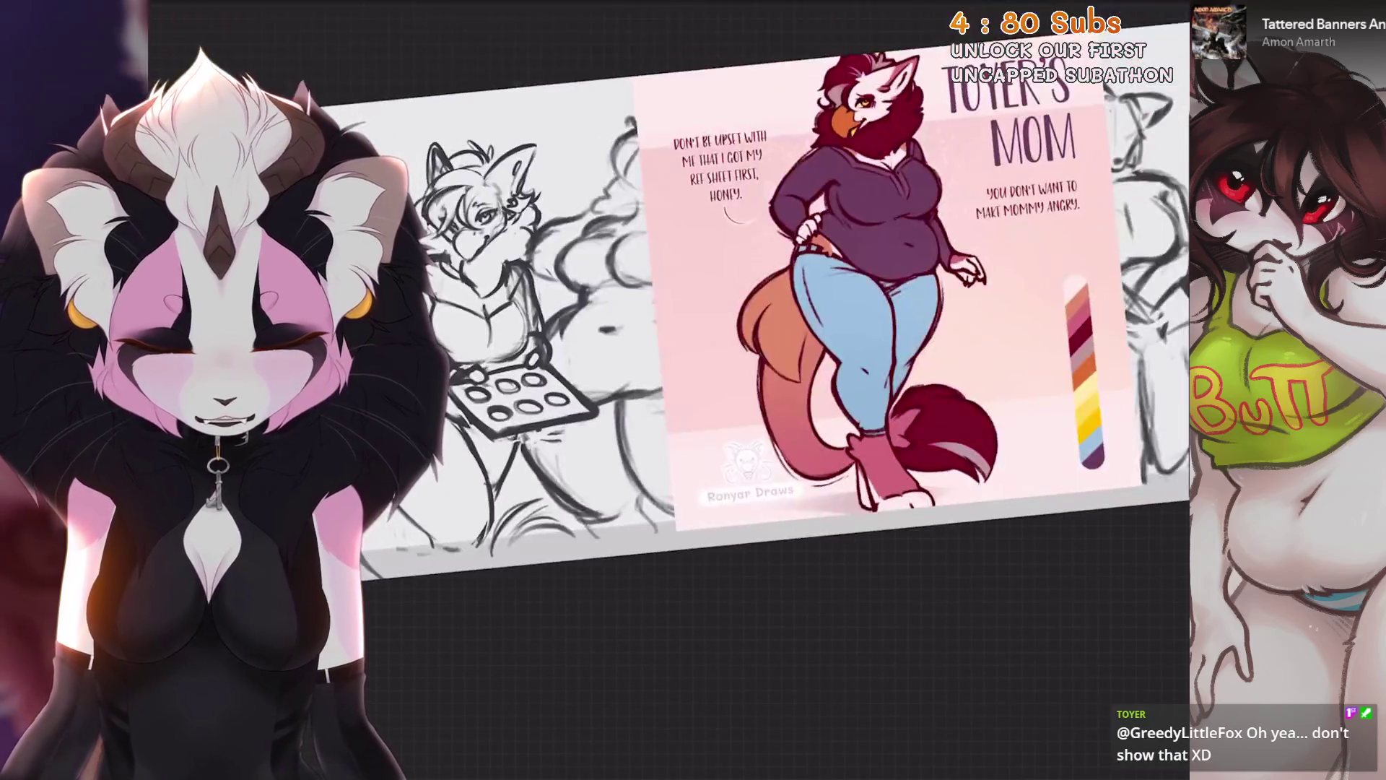
scroll(573, 404, up, 4)
scroll(723, 325, up, 1)
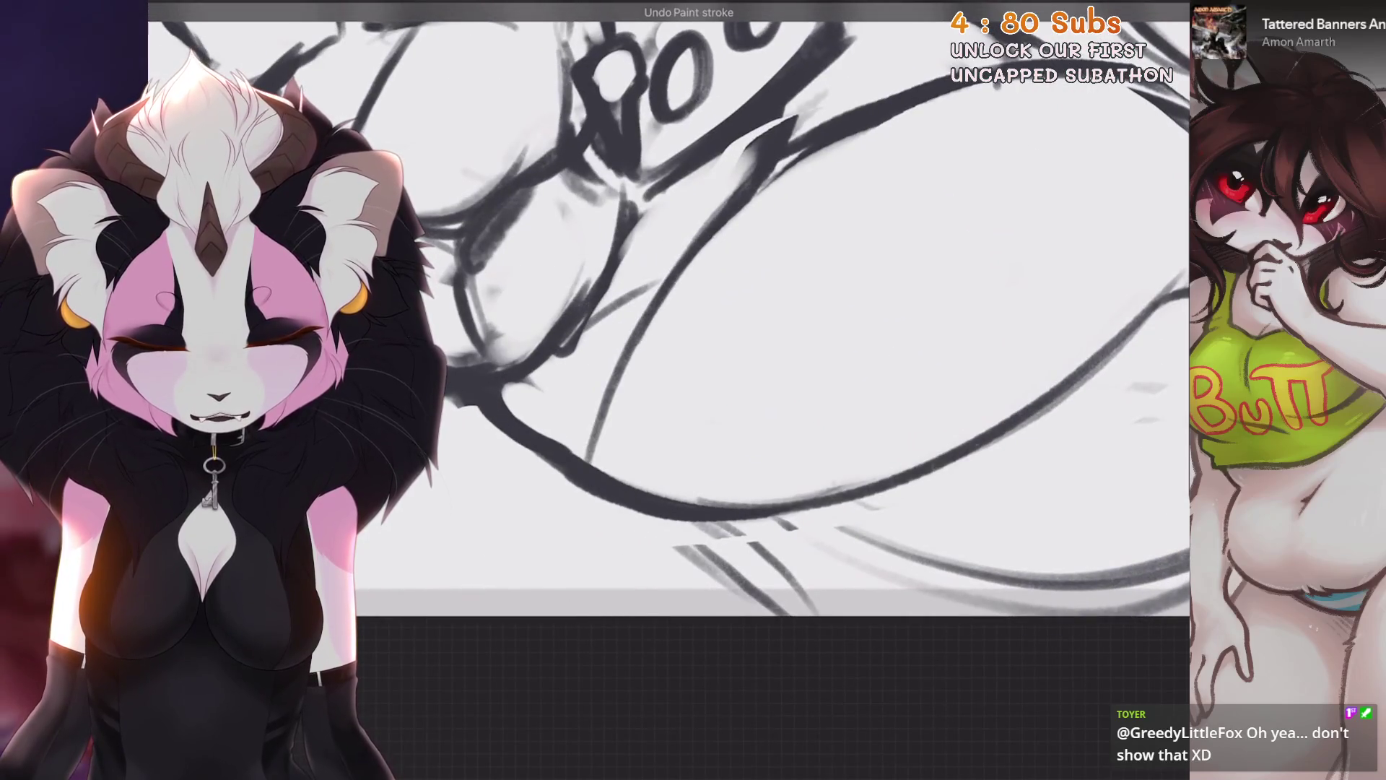
scroll(722, 325, down, 3)
scroll(722, 325, up, 4)
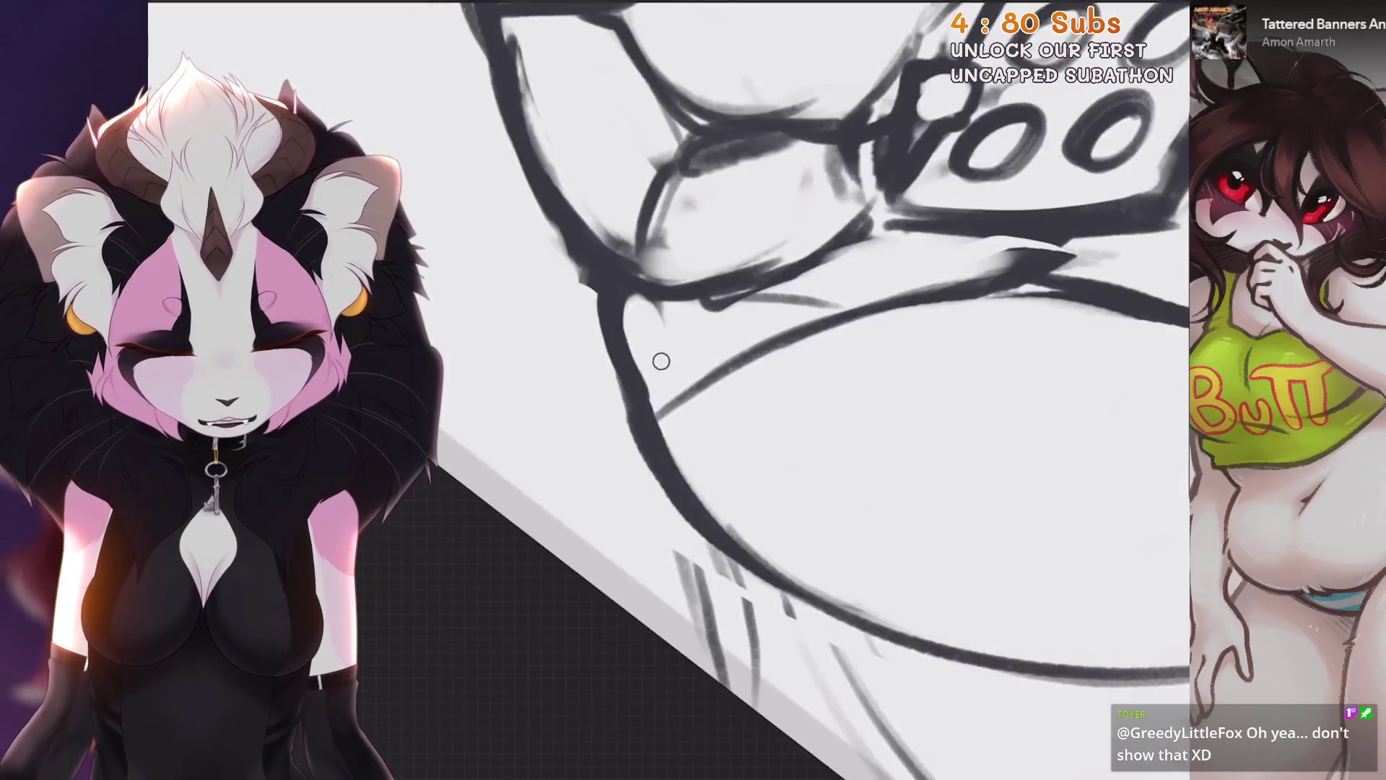
scroll(722, 325, down, 5)
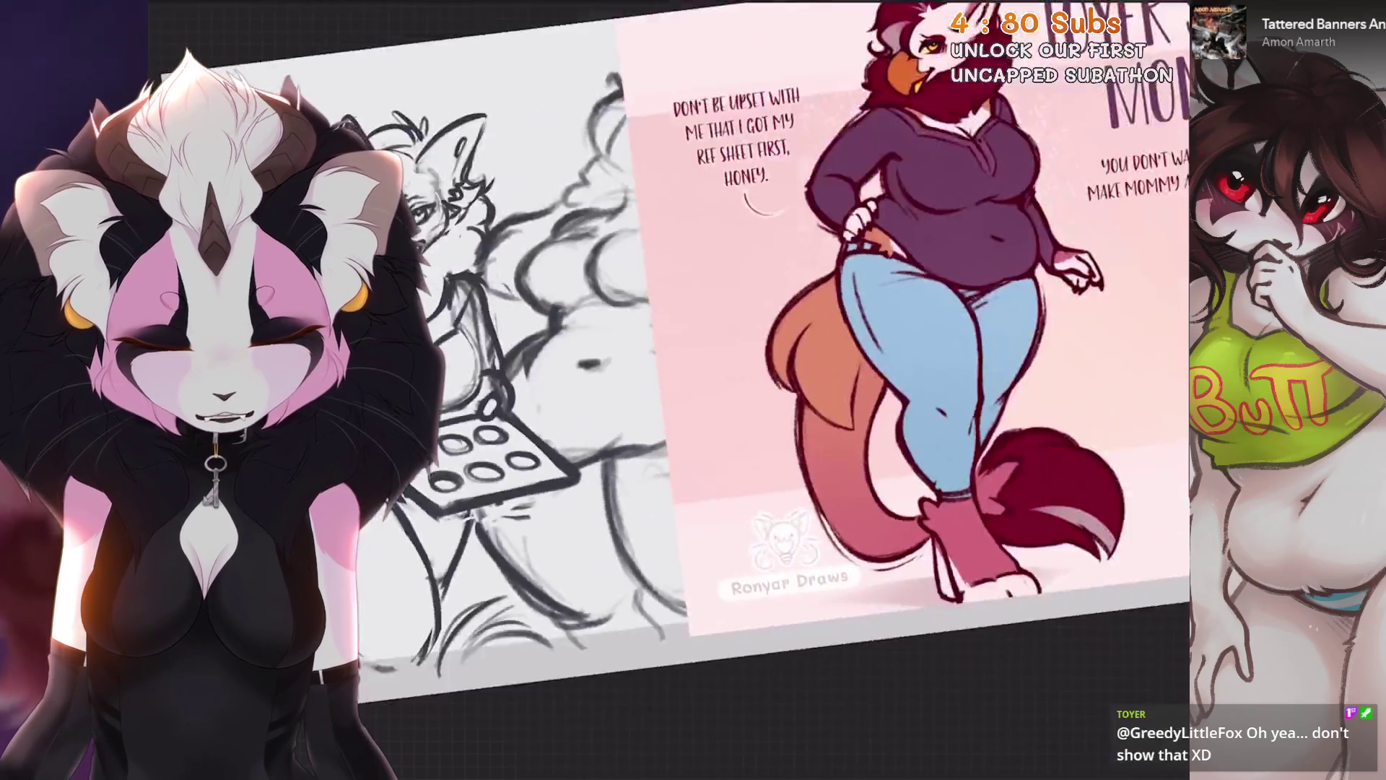
scroll(722, 325, up, 5)
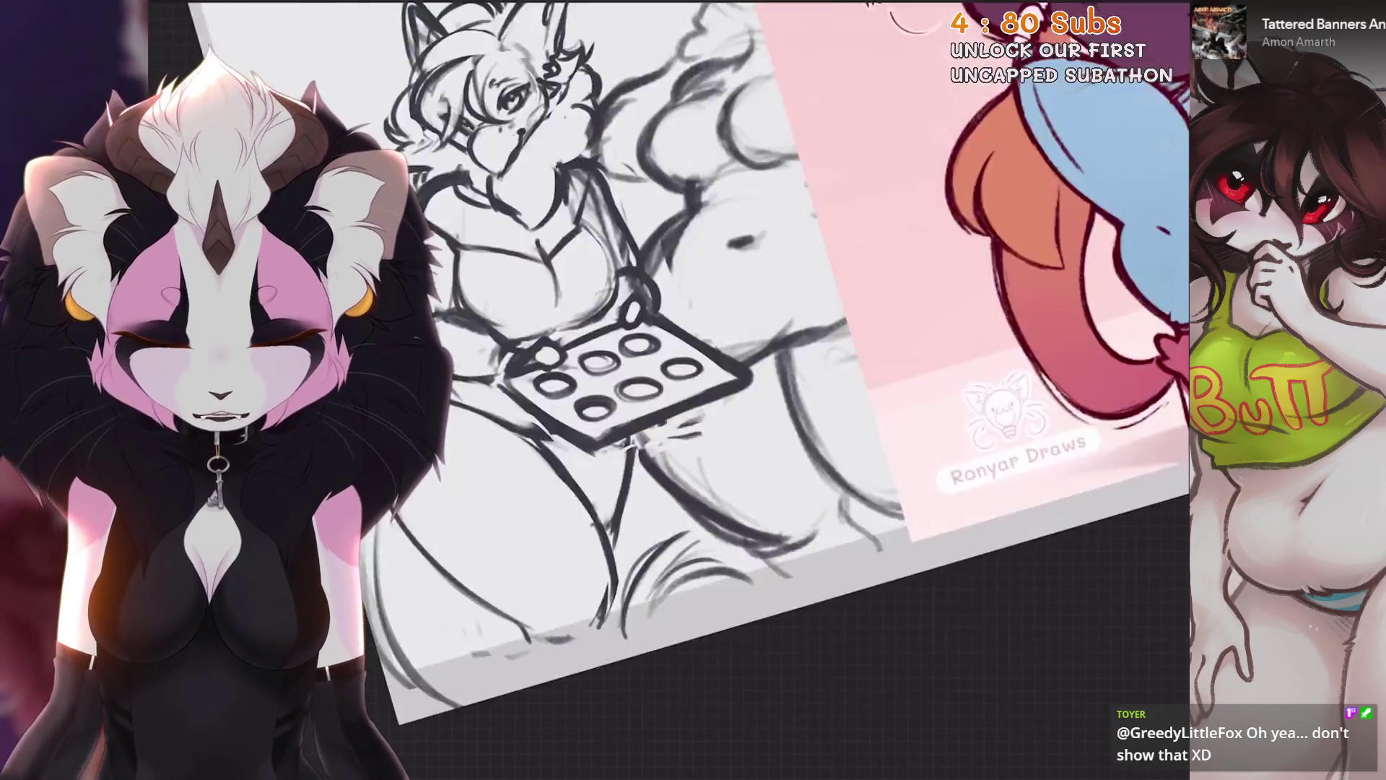
scroll(722, 325, down, 2)
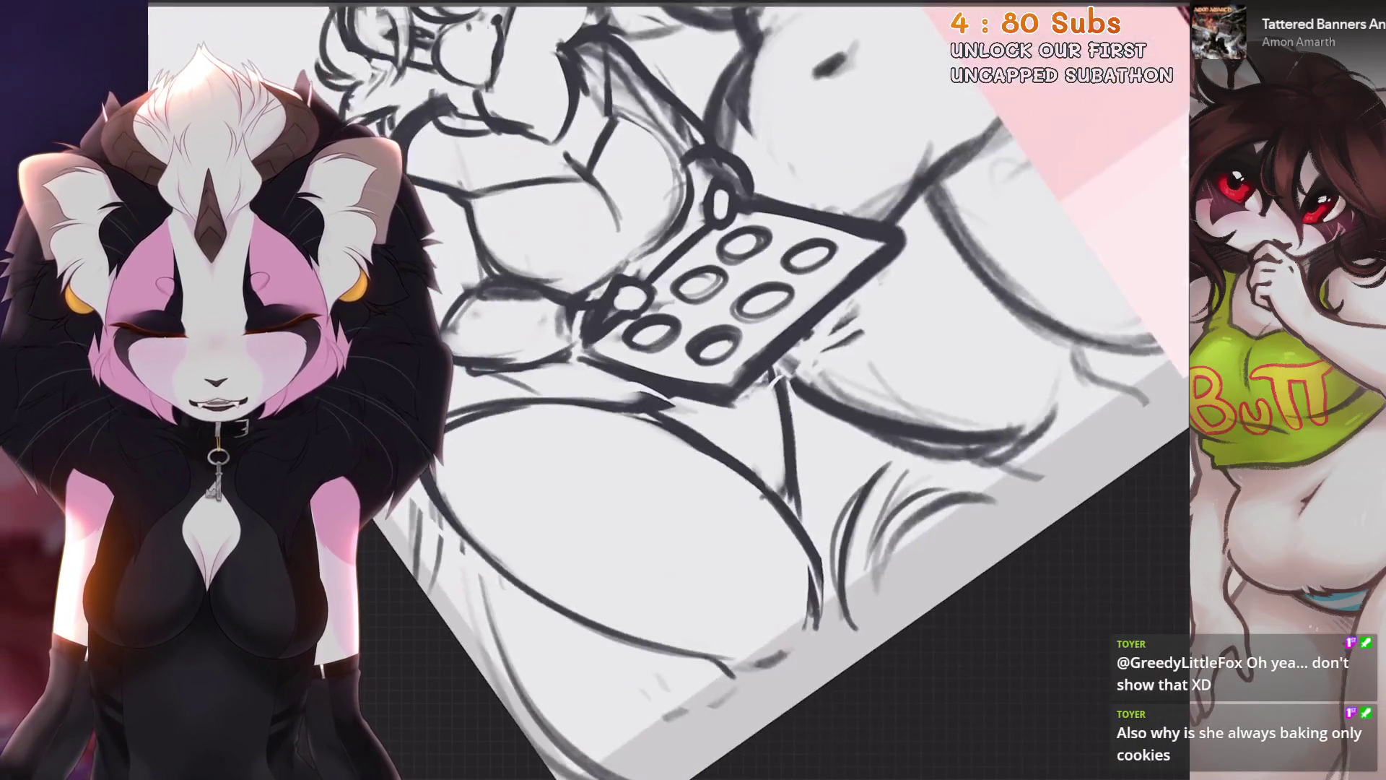
scroll(722, 325, down, 3)
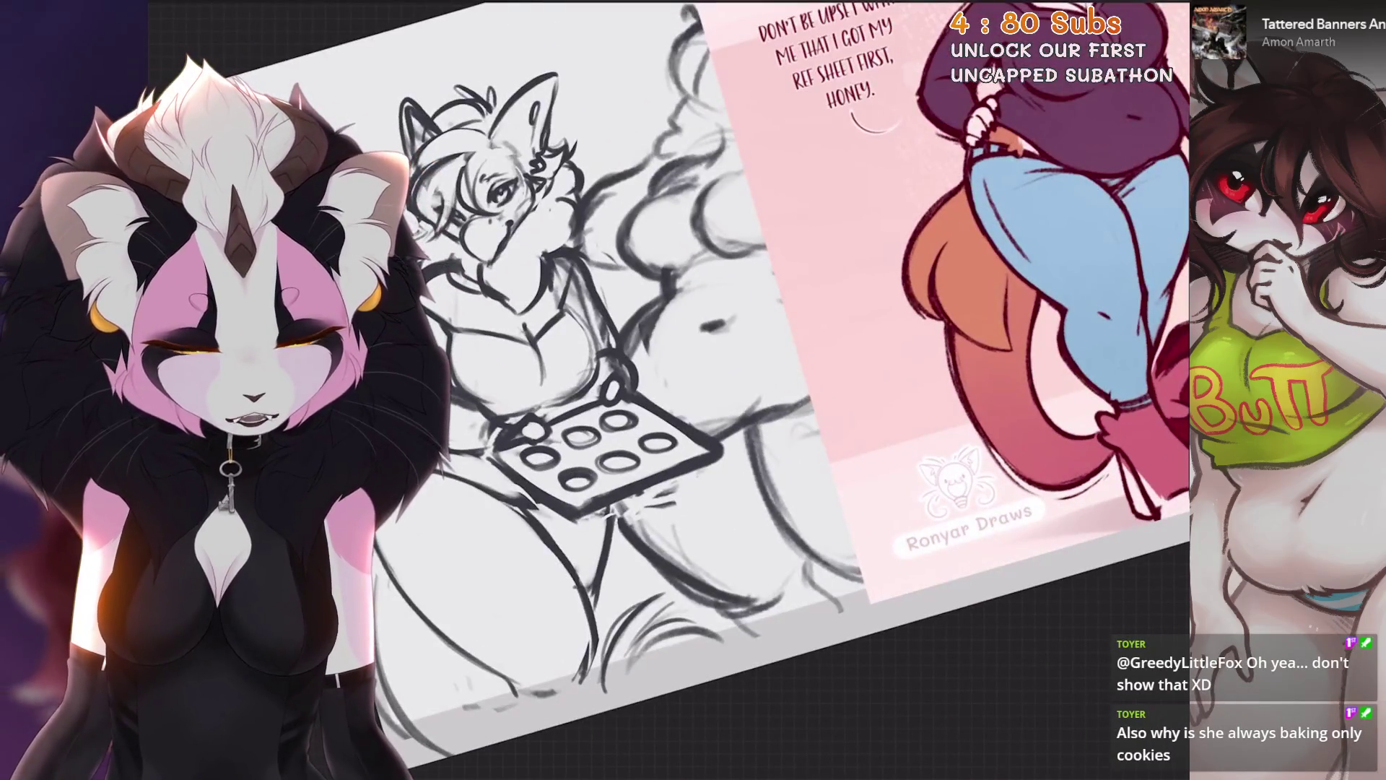
scroll(722, 325, up, 5)
scroll(795, 426, up, 1)
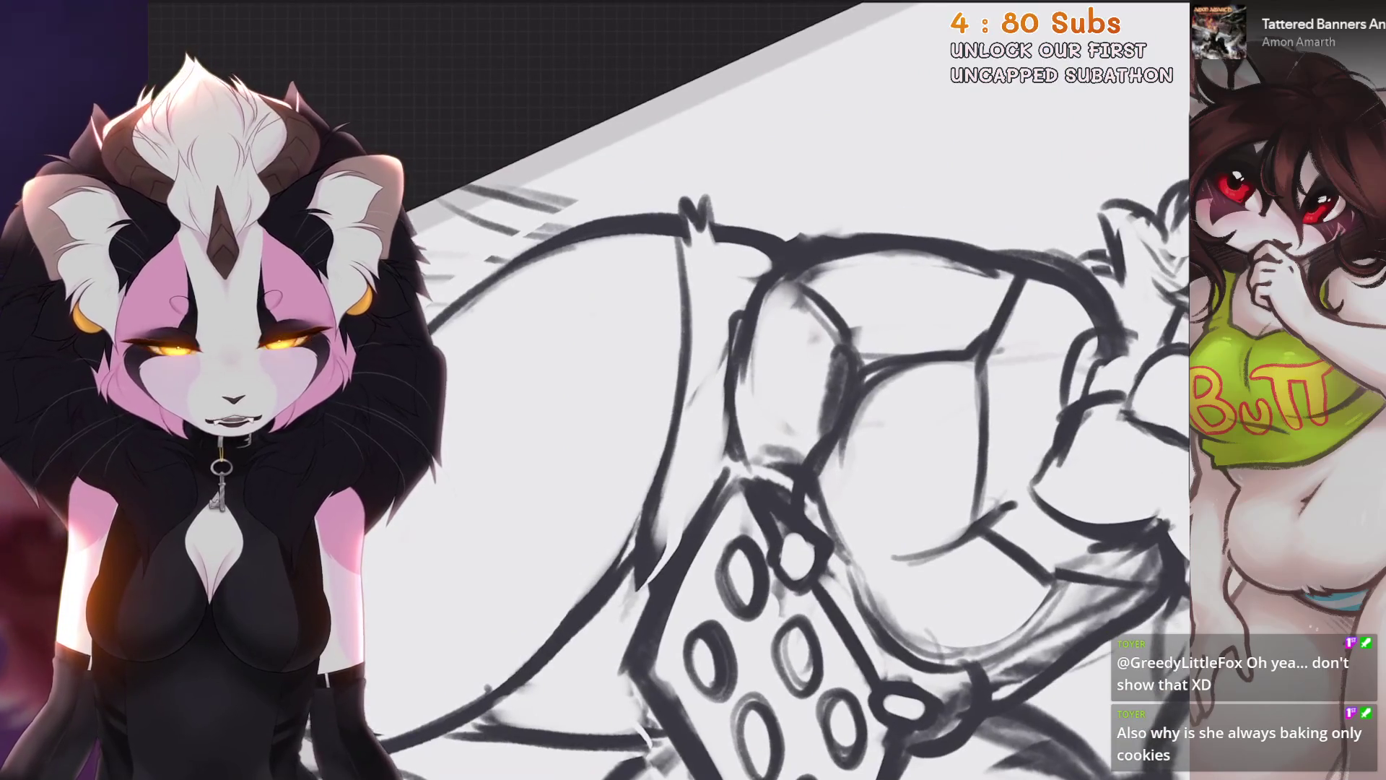
key(ctrl+z)
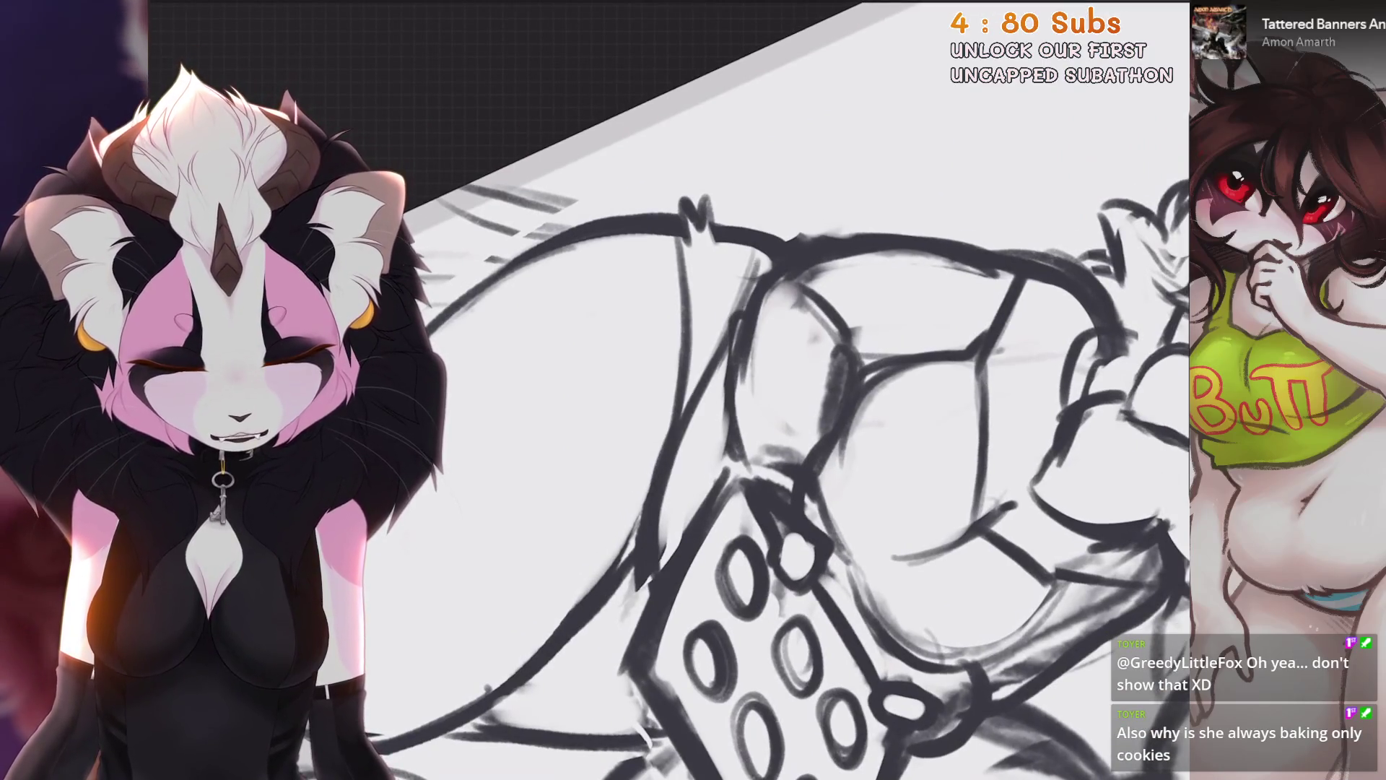
Step: Zoom out to see more of the sketch and undo two more strokes
scroll(732, 329, down, 2)
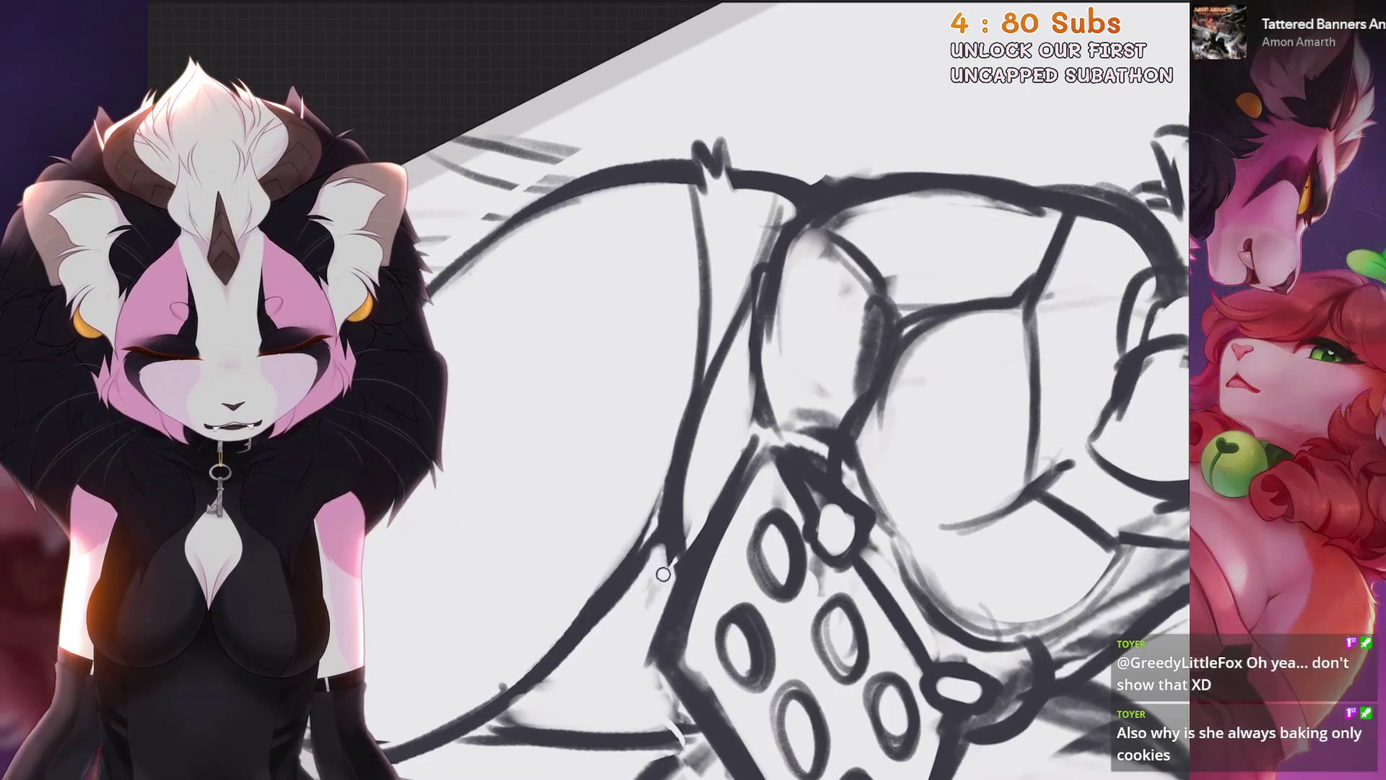
scroll(694, 530, down, 5)
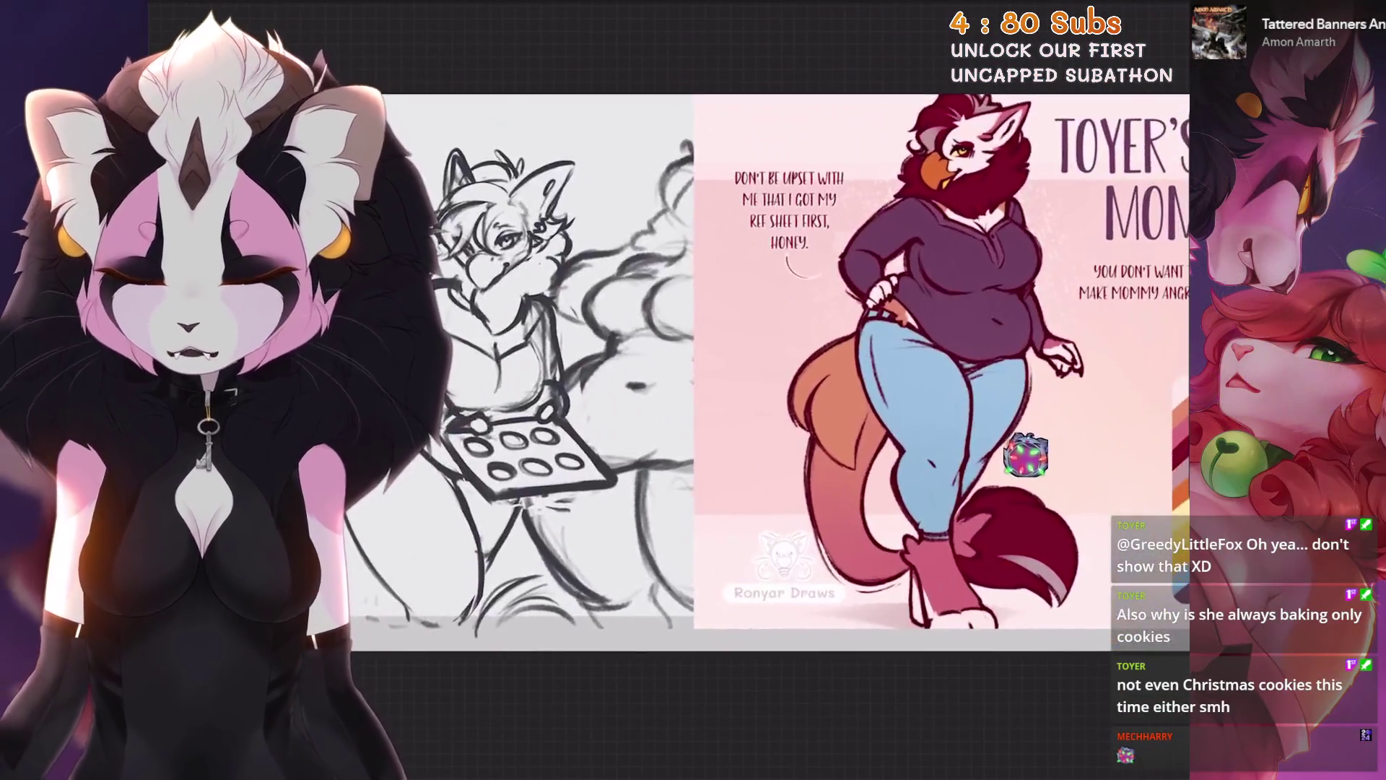
scroll(1026, 448, up, 5)
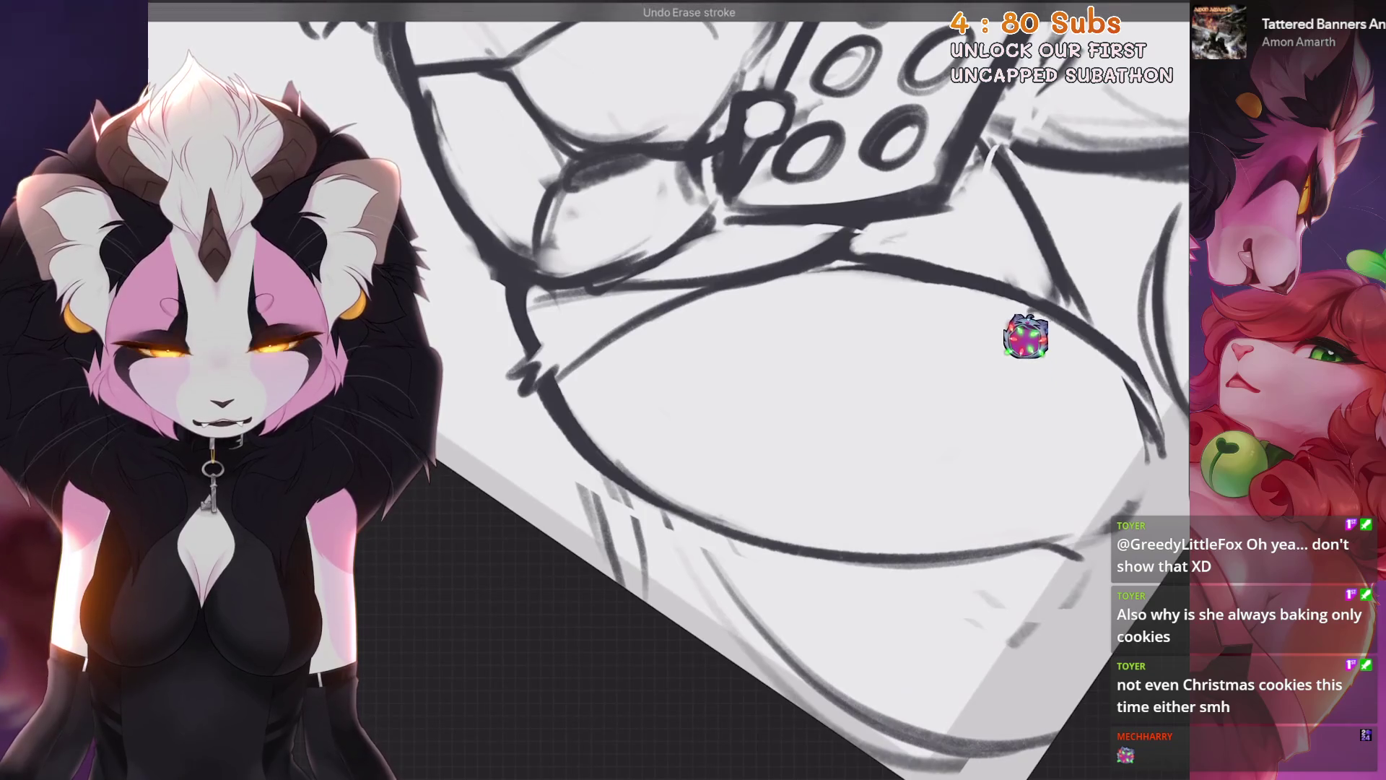
drag(722, 433, 650, 338)
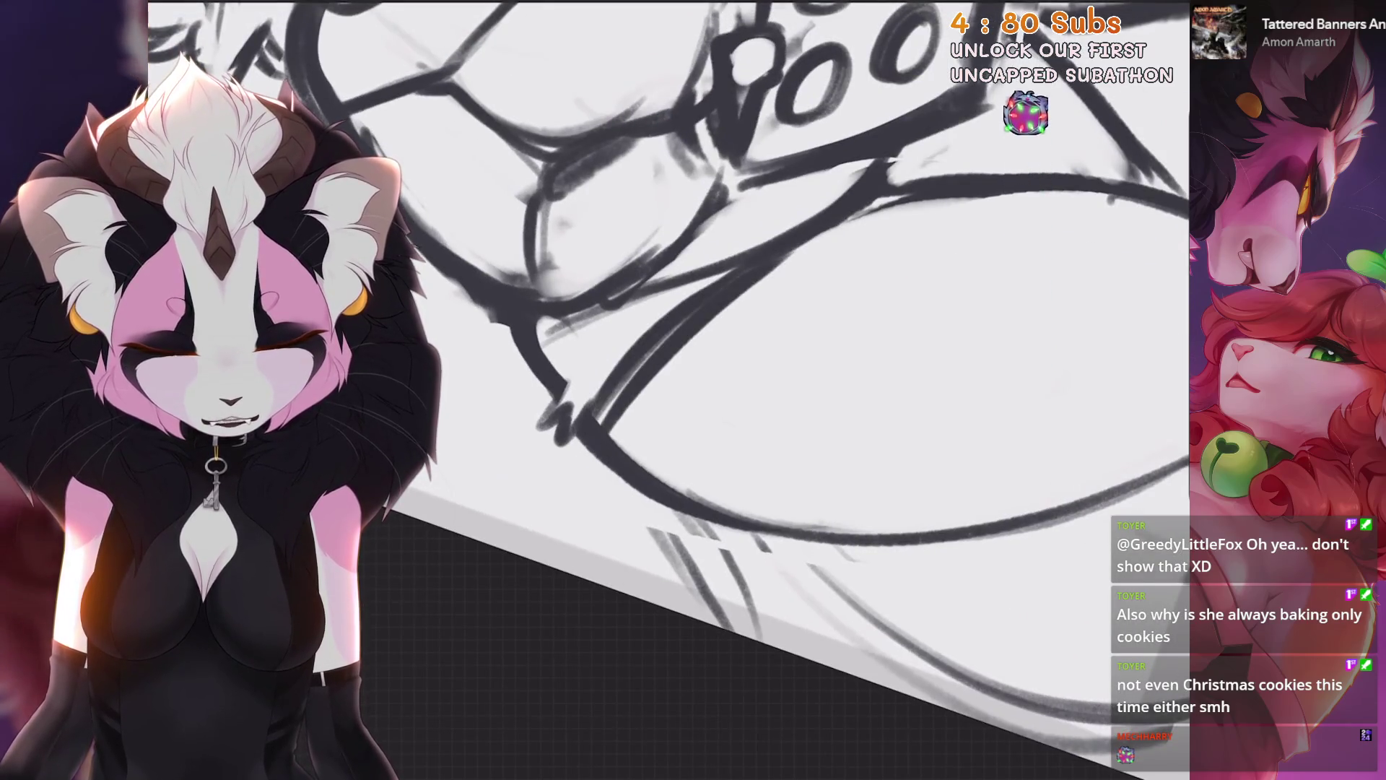
scroll(722, 390, down, 4)
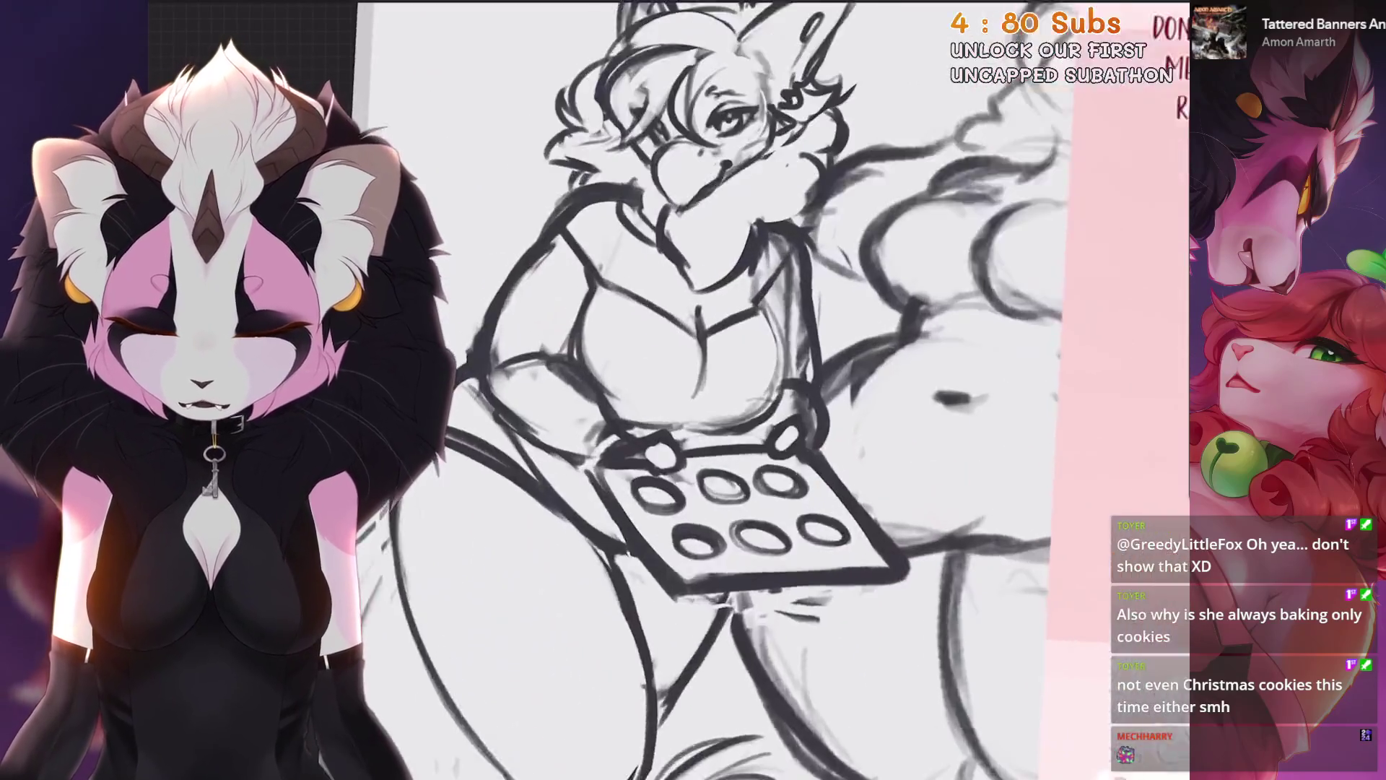
key(ctrl+minus)
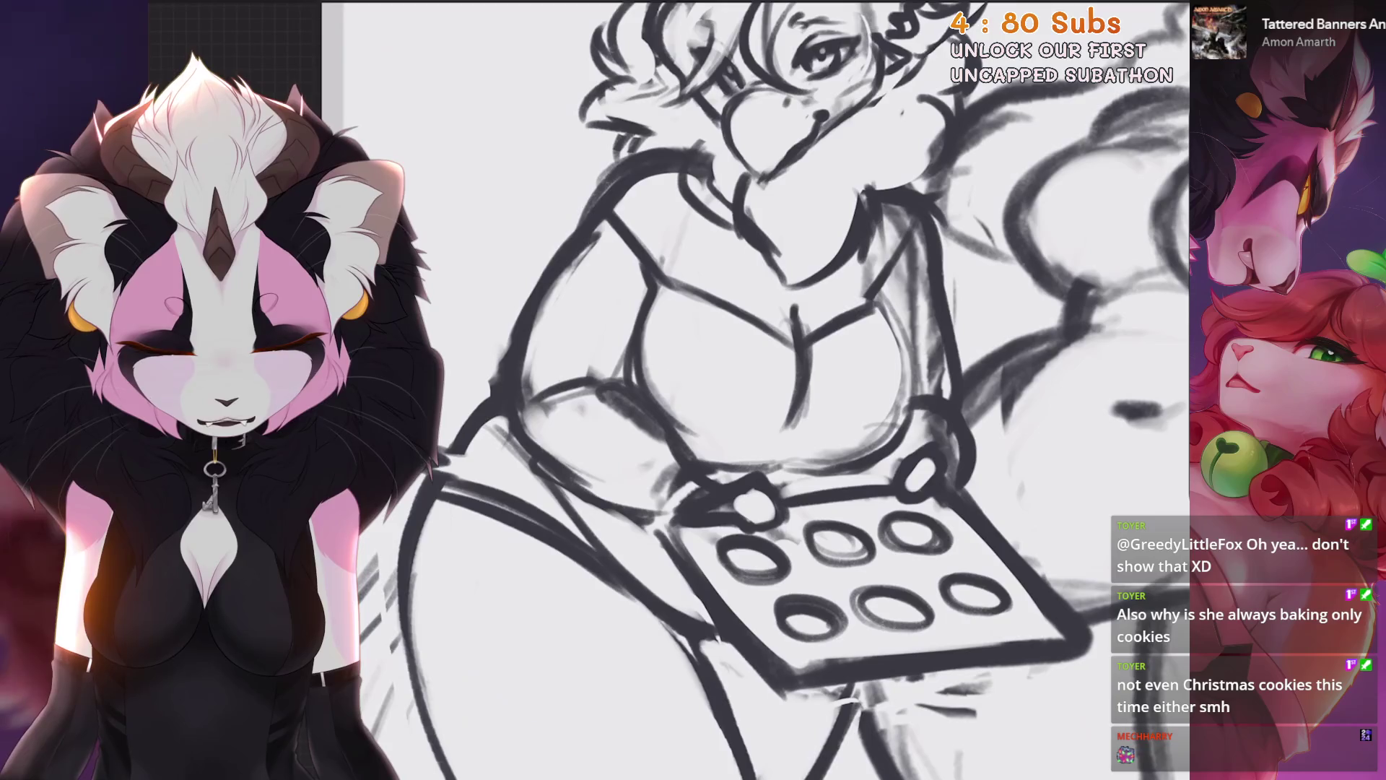
key(minus)
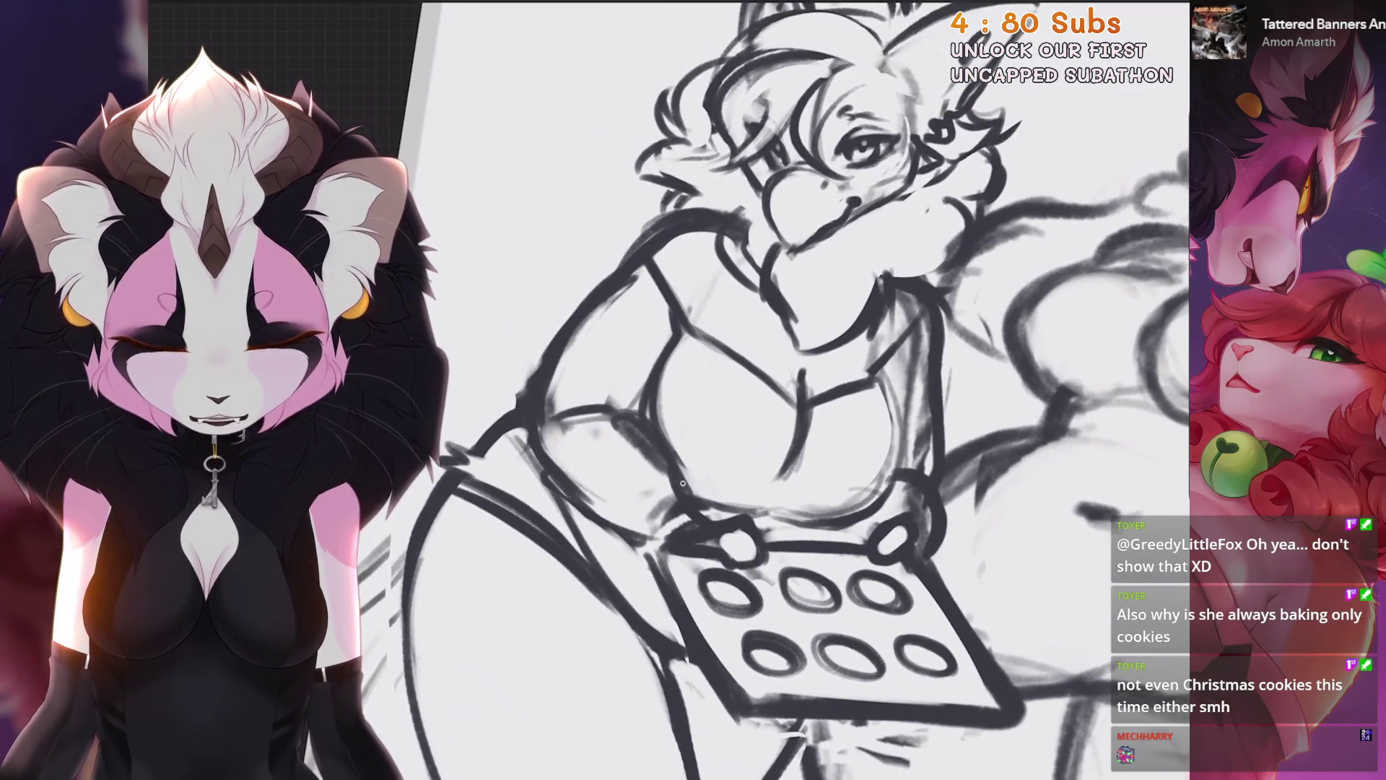
key(ctrl+z)
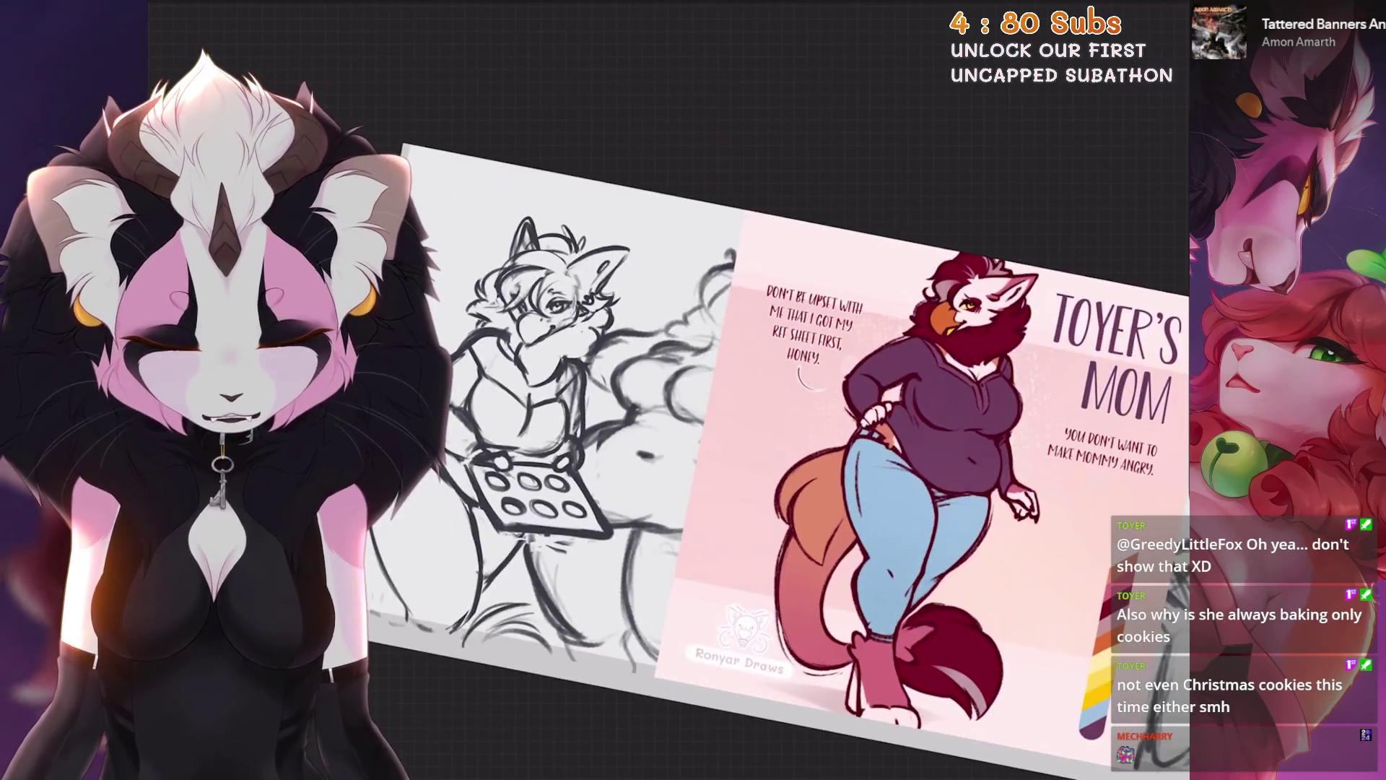
key(ctrl+z)
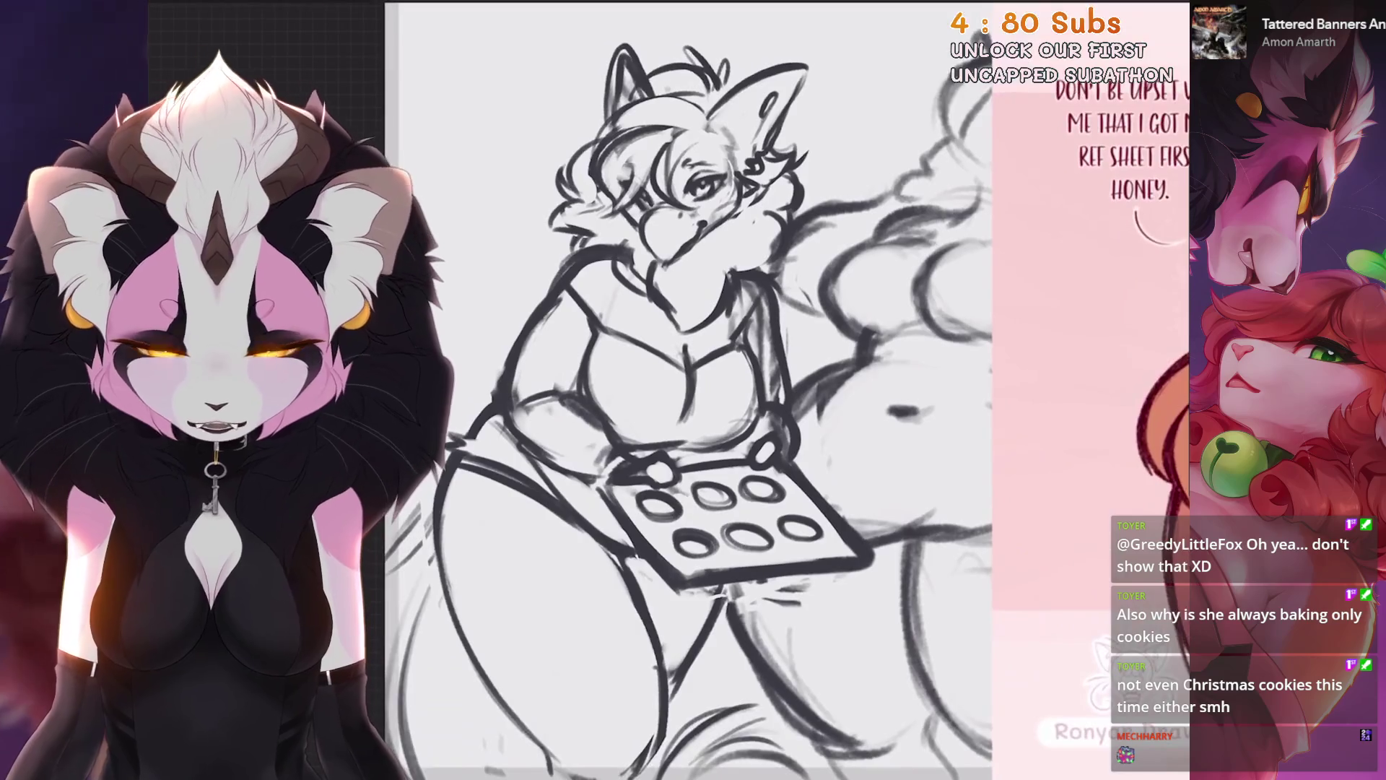
Step: Lasso the fox mom's torso freehand and transform it
key(s)
mouse_move(801, 352)
mouse_down()
mouse_move(654, 369)
mouse_move(660, 422)
mouse_move(772, 466)
mouse_move(799, 361)
mouse_up()
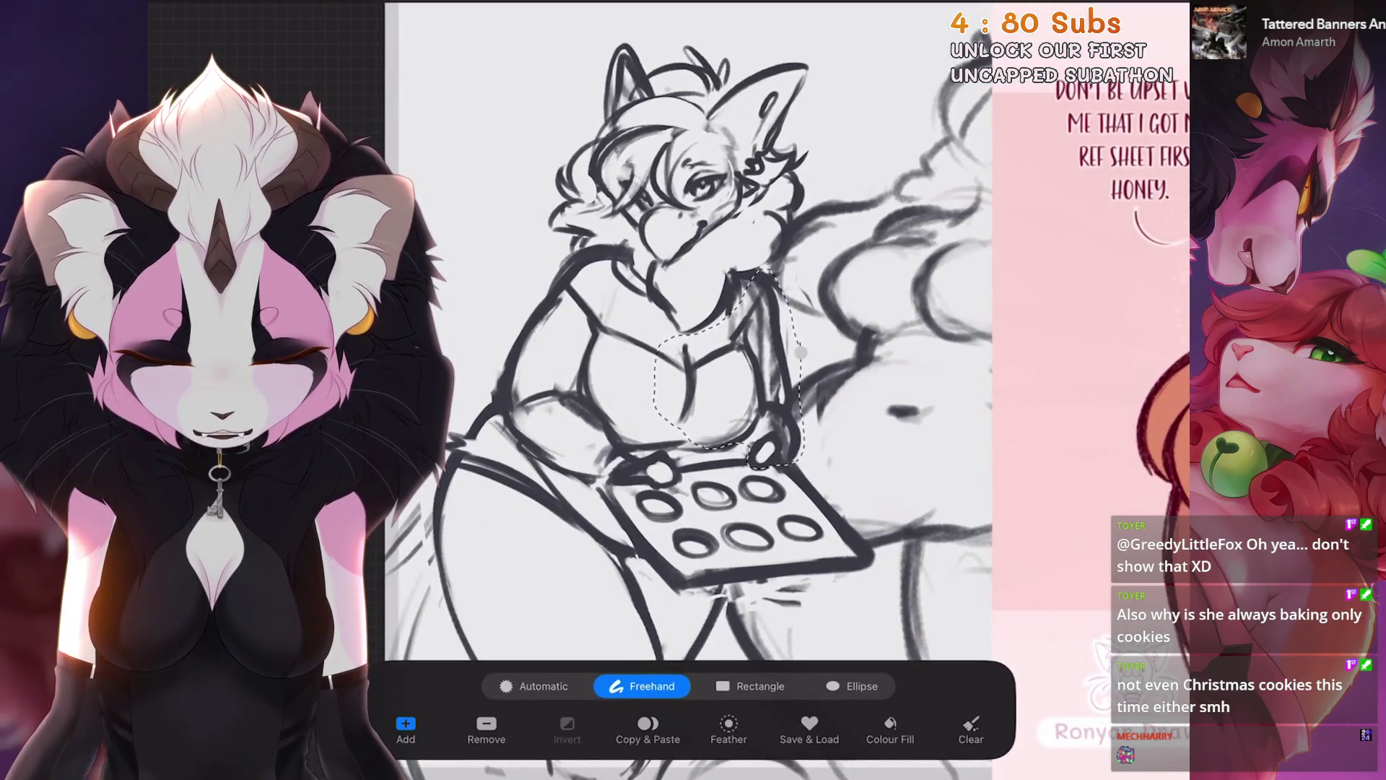
key(v)
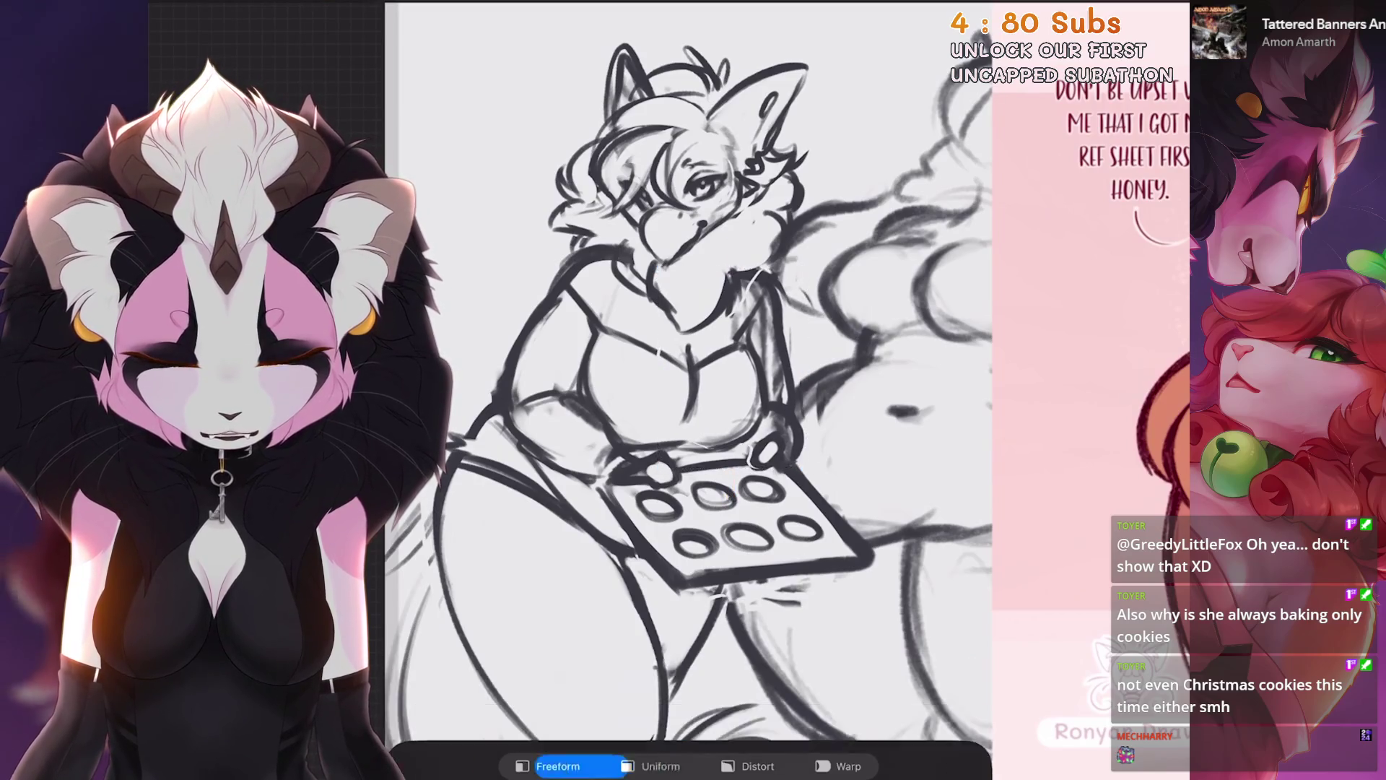
key(ctrl+0)
Step: Hide the Toyer's Mom reference image and show the Bionic's Mom image instead
key(l)
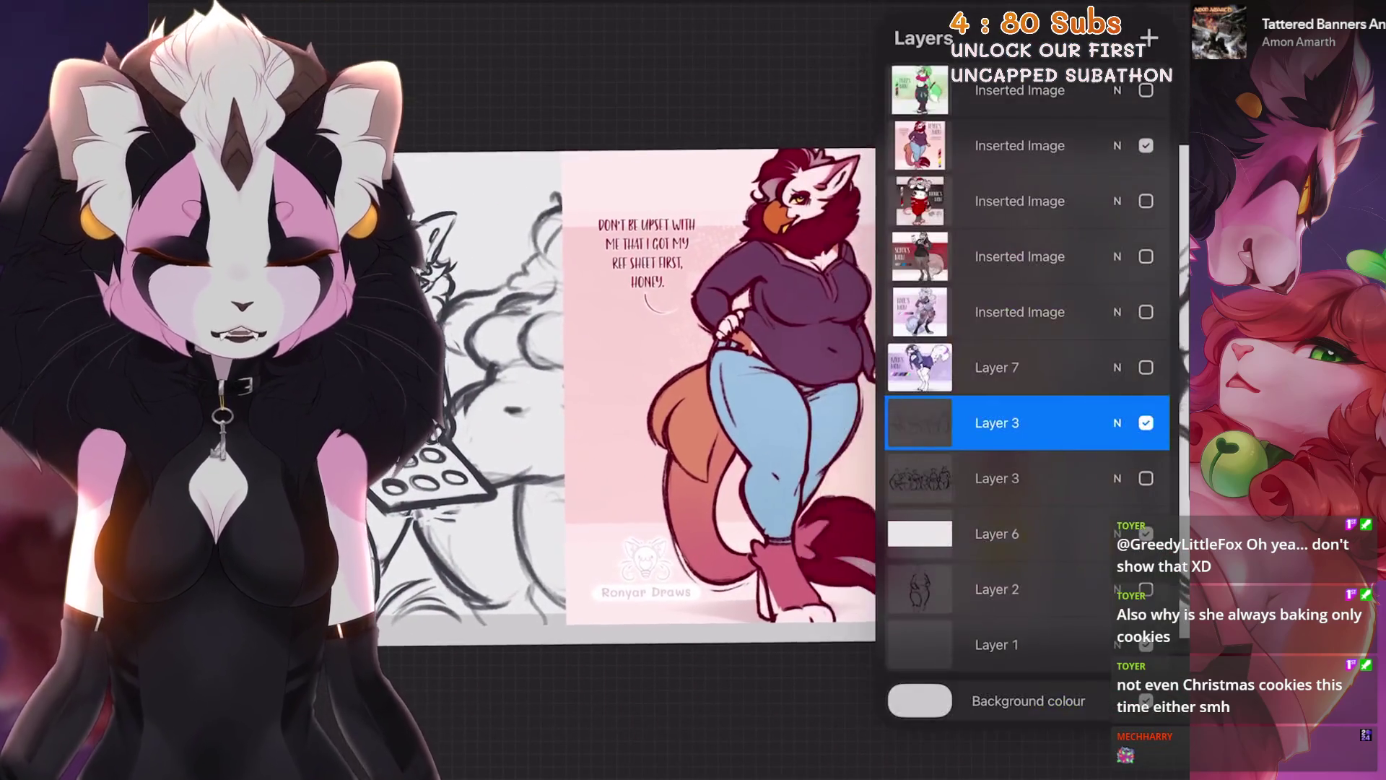
scroll(635, 390, right, 5)
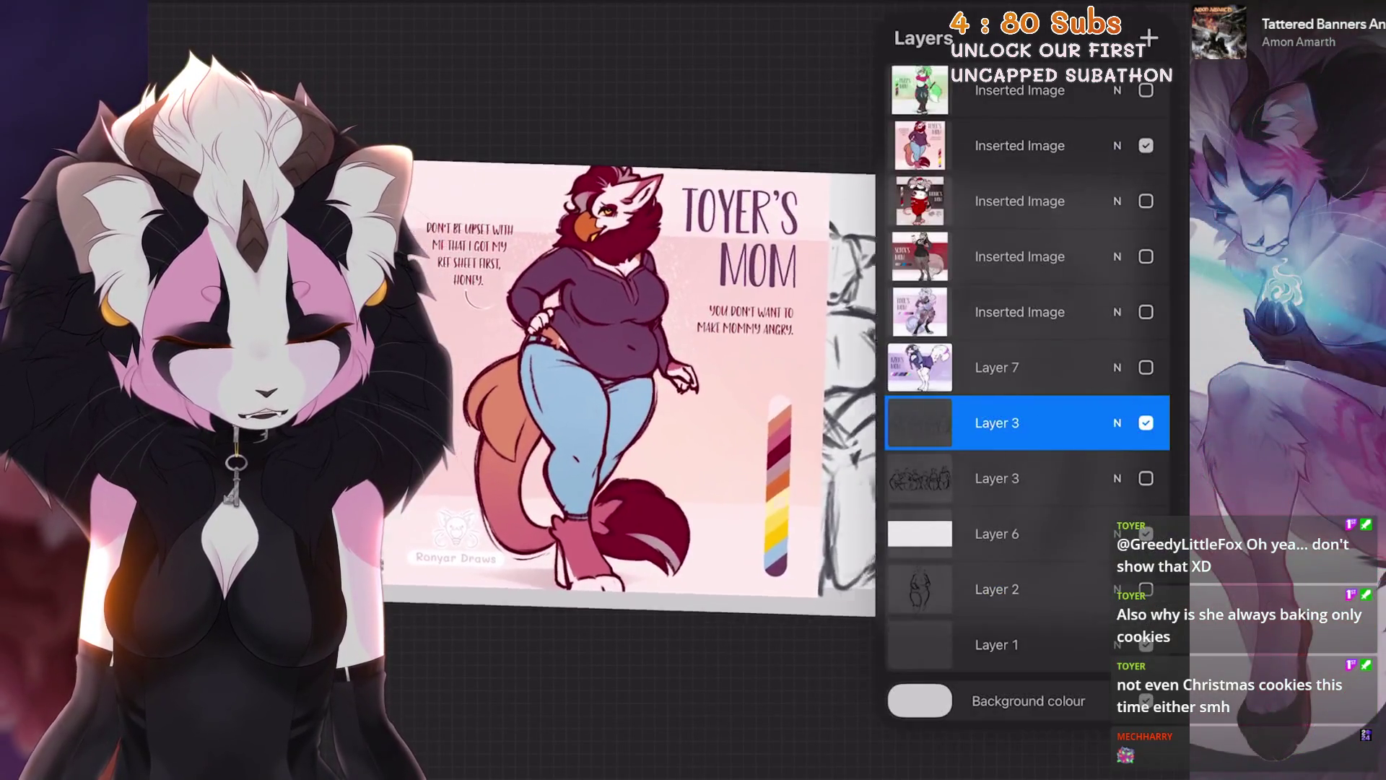
click(1146, 145)
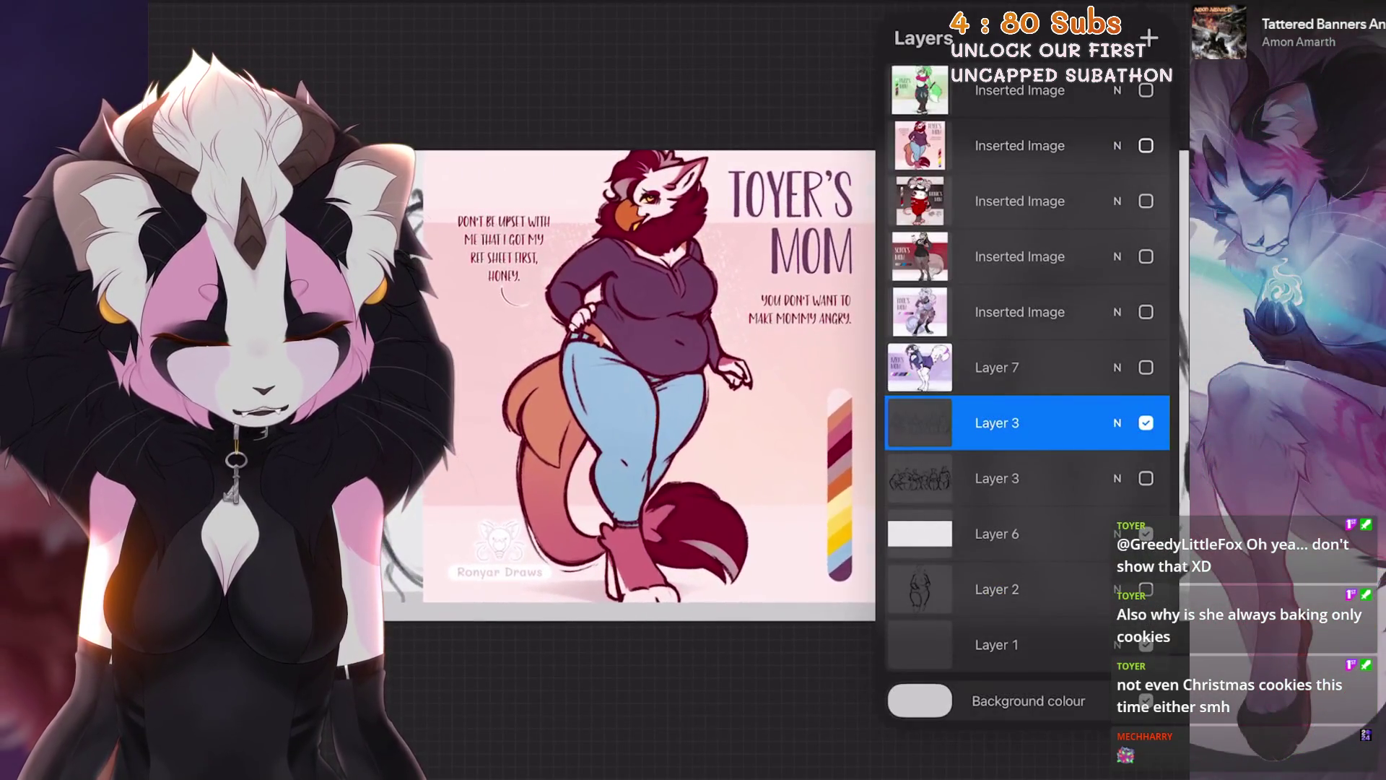
click(1146, 201)
Step: Move the Bionic's Mom image right of the sketches and make the lower Layer 3 active
click(1020, 201)
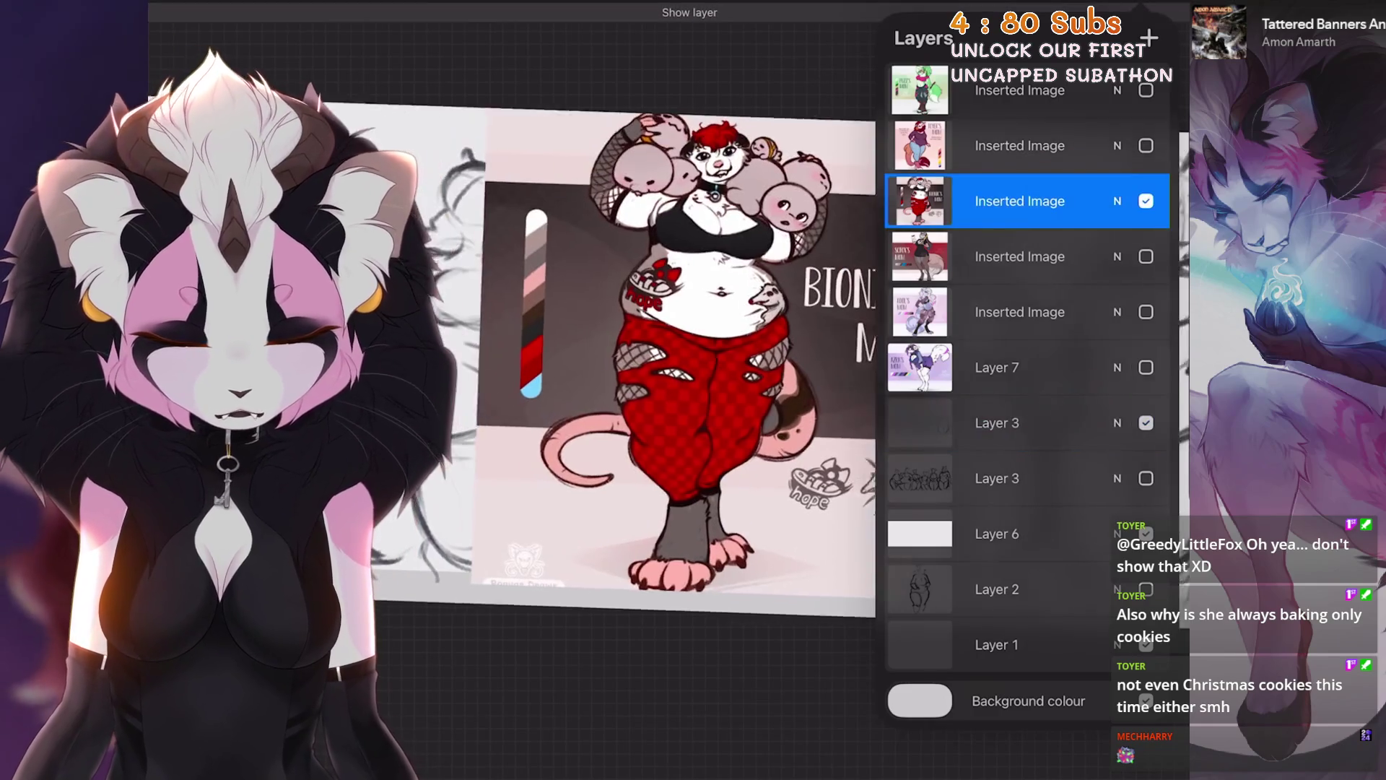
drag(675, 351, 809, 354)
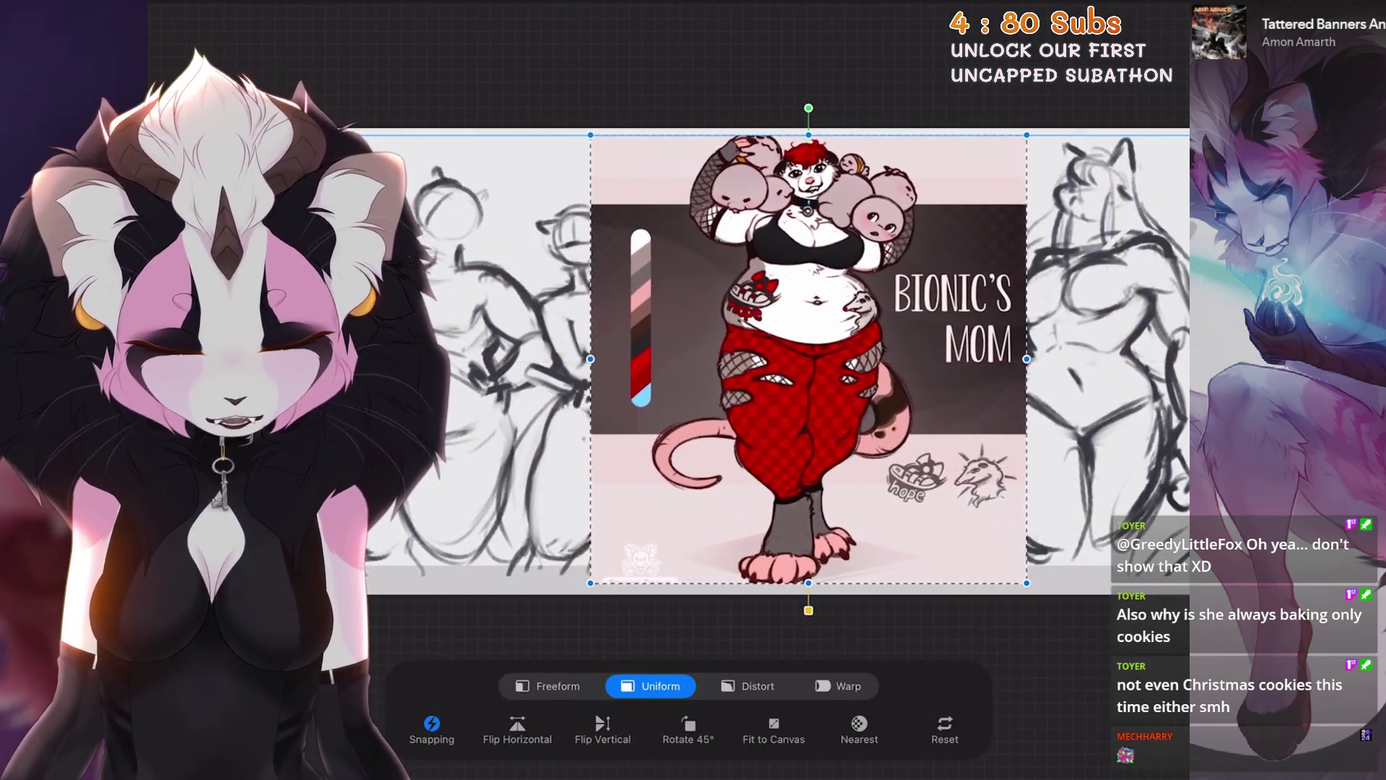
click(1170, 15)
click(997, 478)
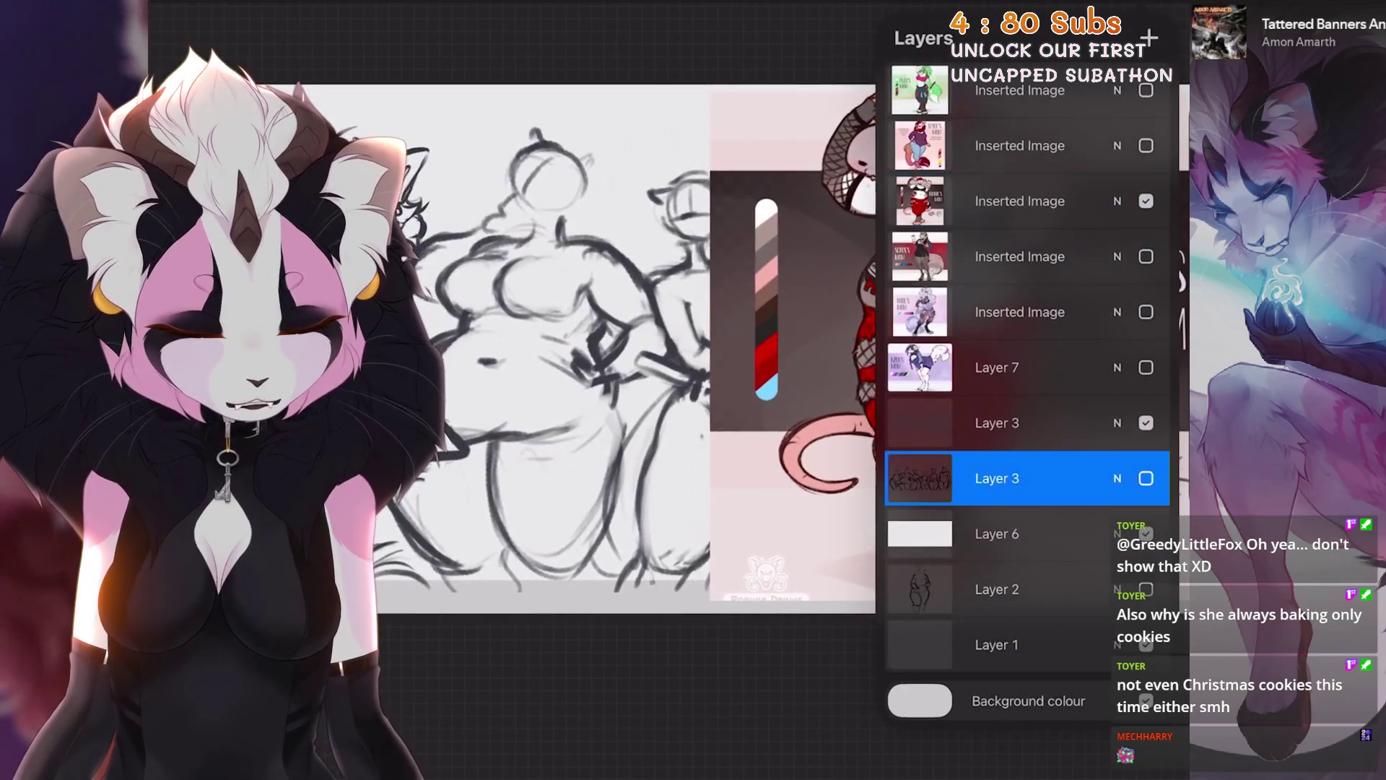
scroll(794, 405, up, 2)
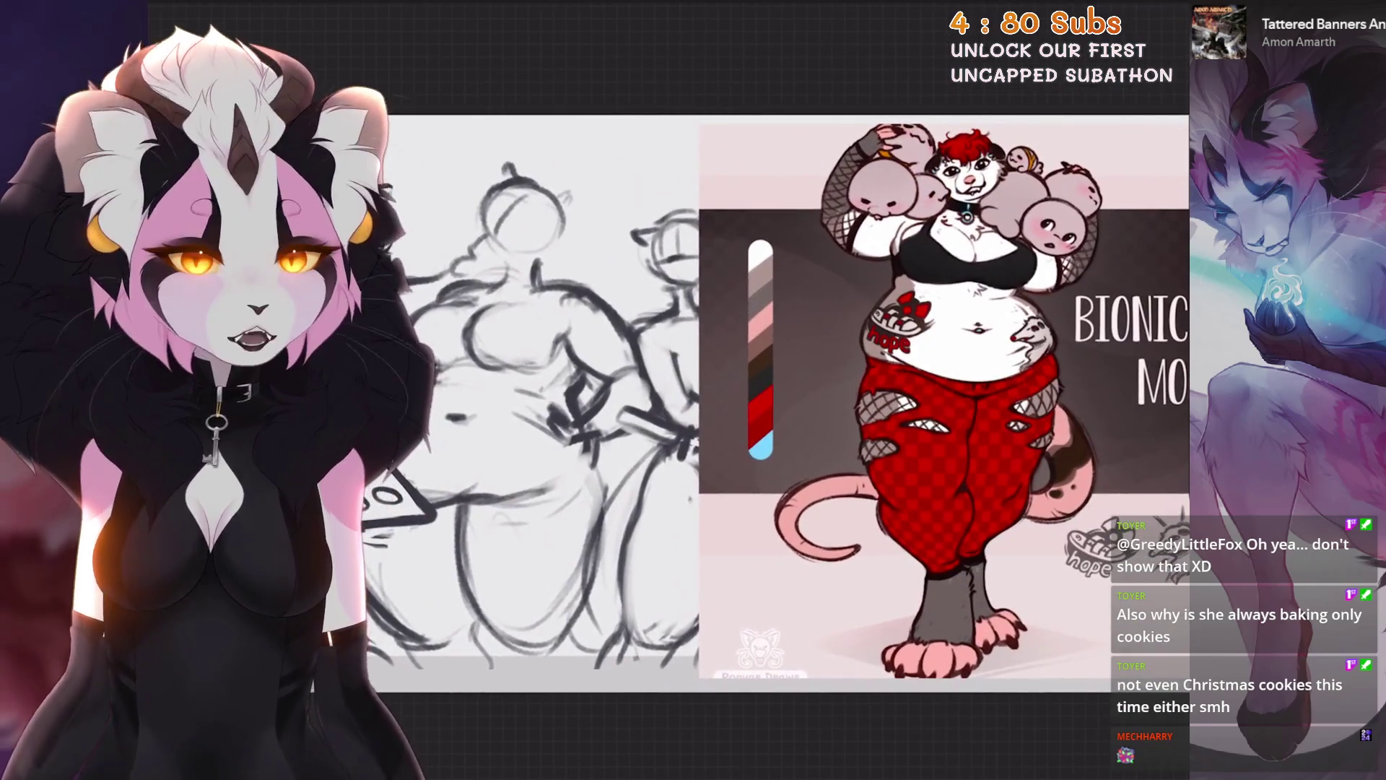
scroll(795, 404, up, 2)
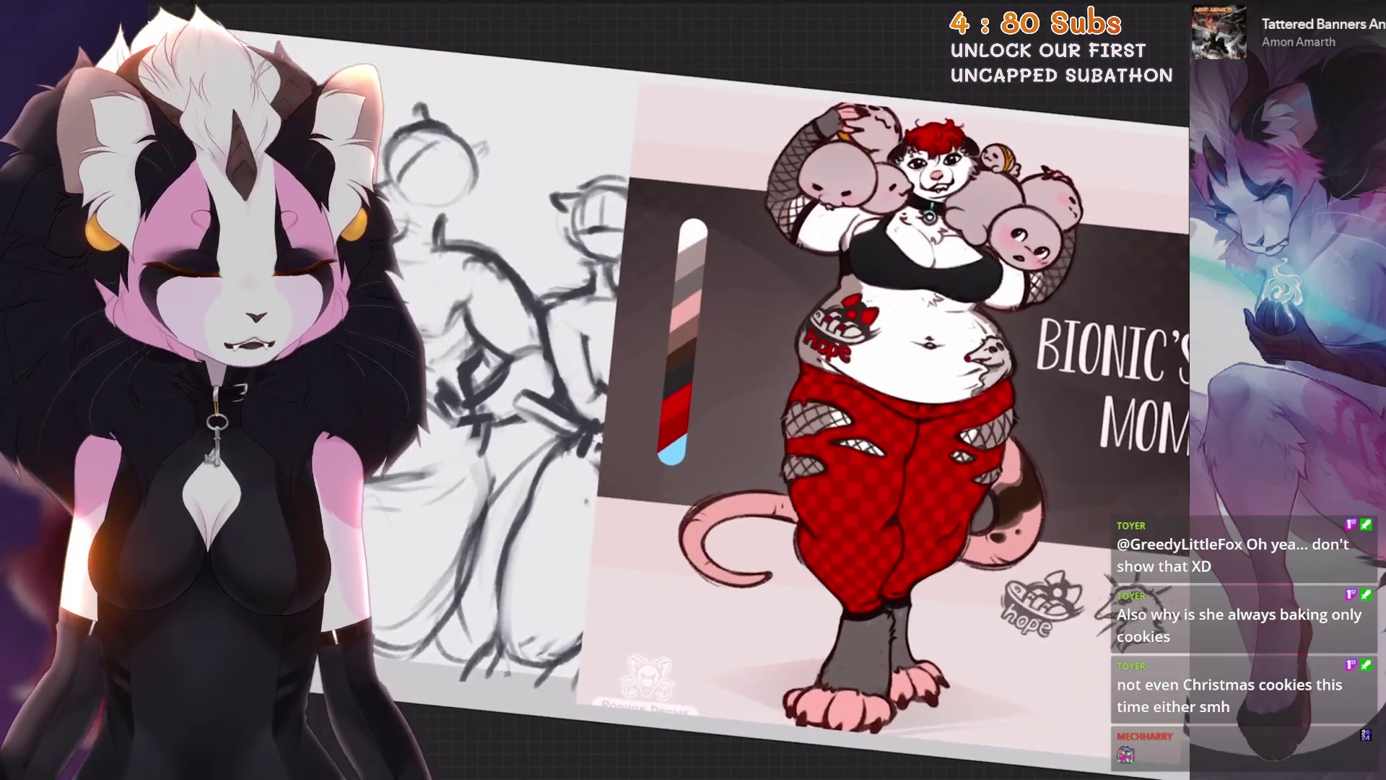
scroll(794, 405, down, 2)
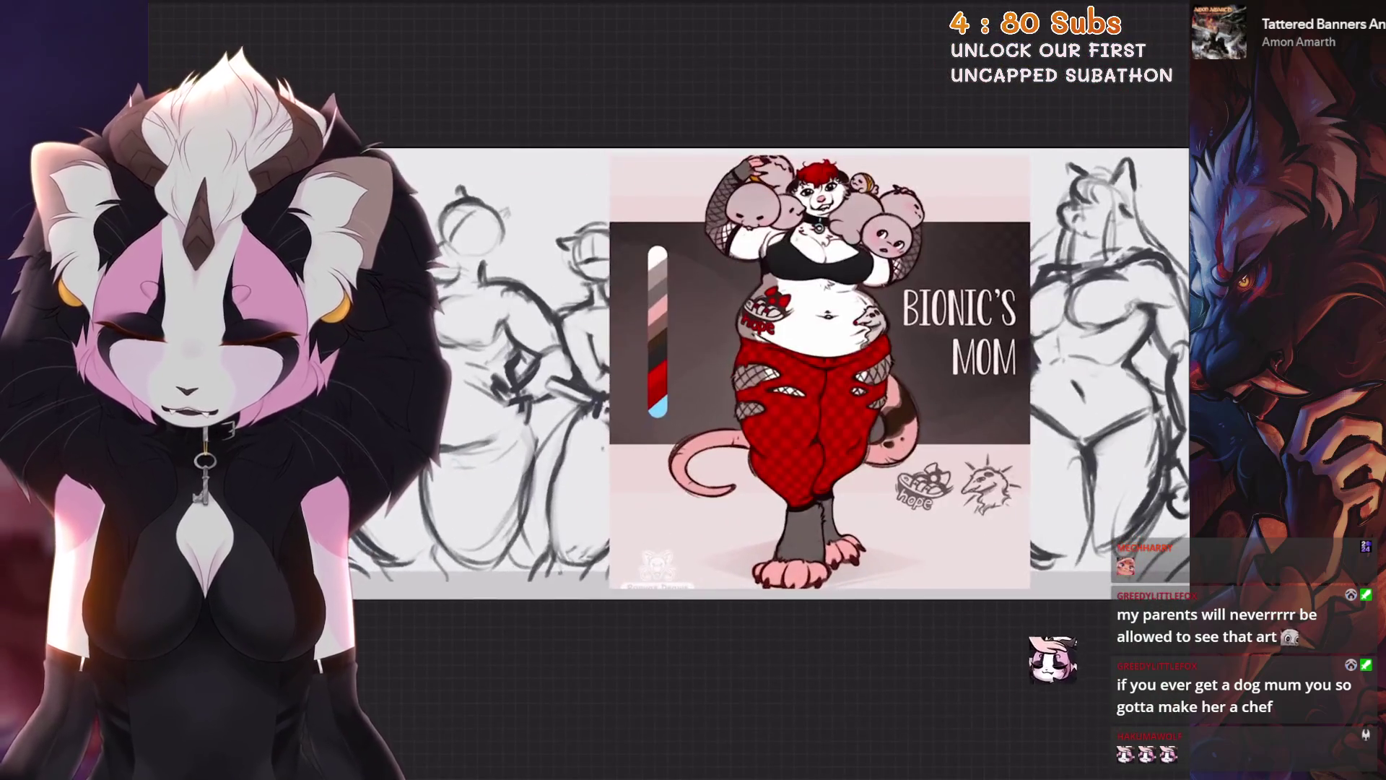
key(s)
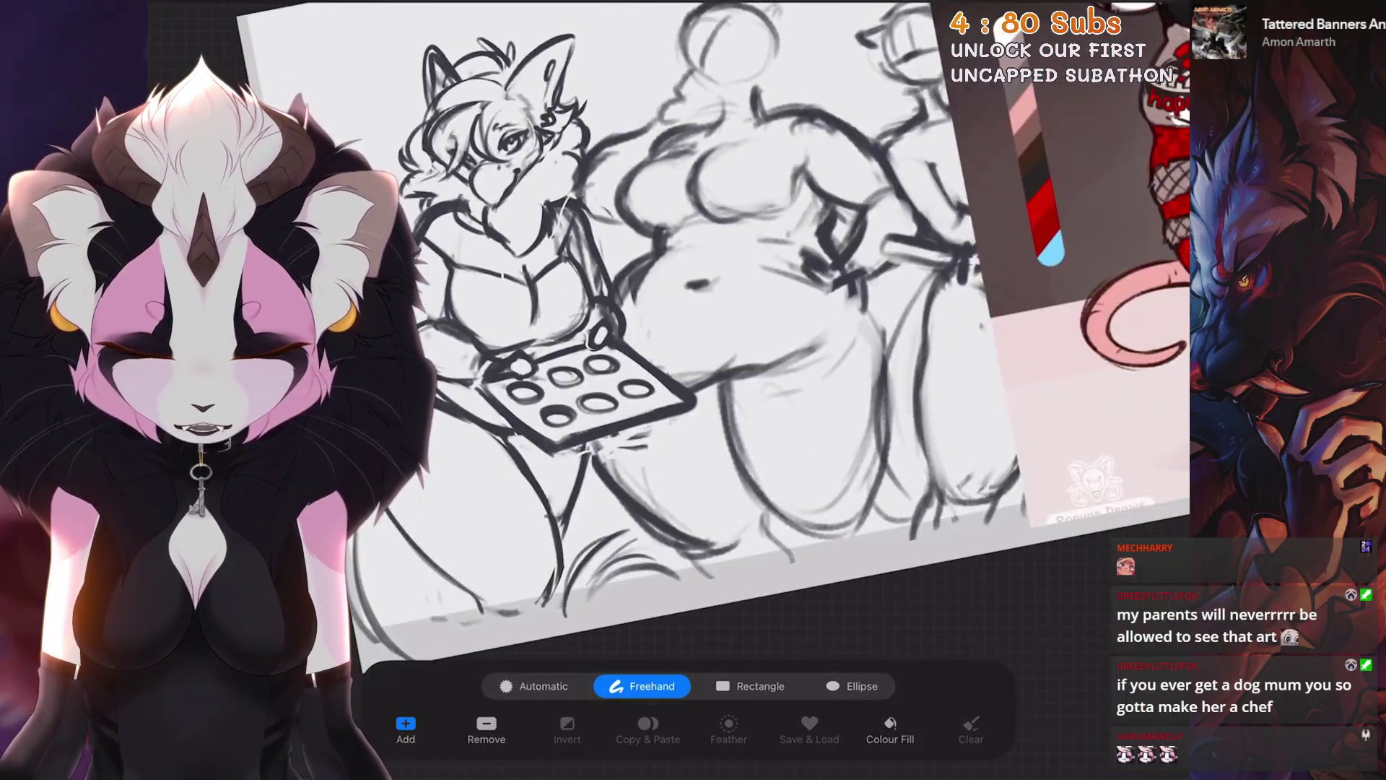
Step: Lasso the fox mom figure on Layer 3, shrink it slightly and nudge it left
click(589, 531)
click(590, 450)
mouse_move(589, 449)
mouse_down()
mouse_move(693, 400)
mouse_move(635, 318)
mouse_move(668, 195)
mouse_move(459, 101)
mouse_up()
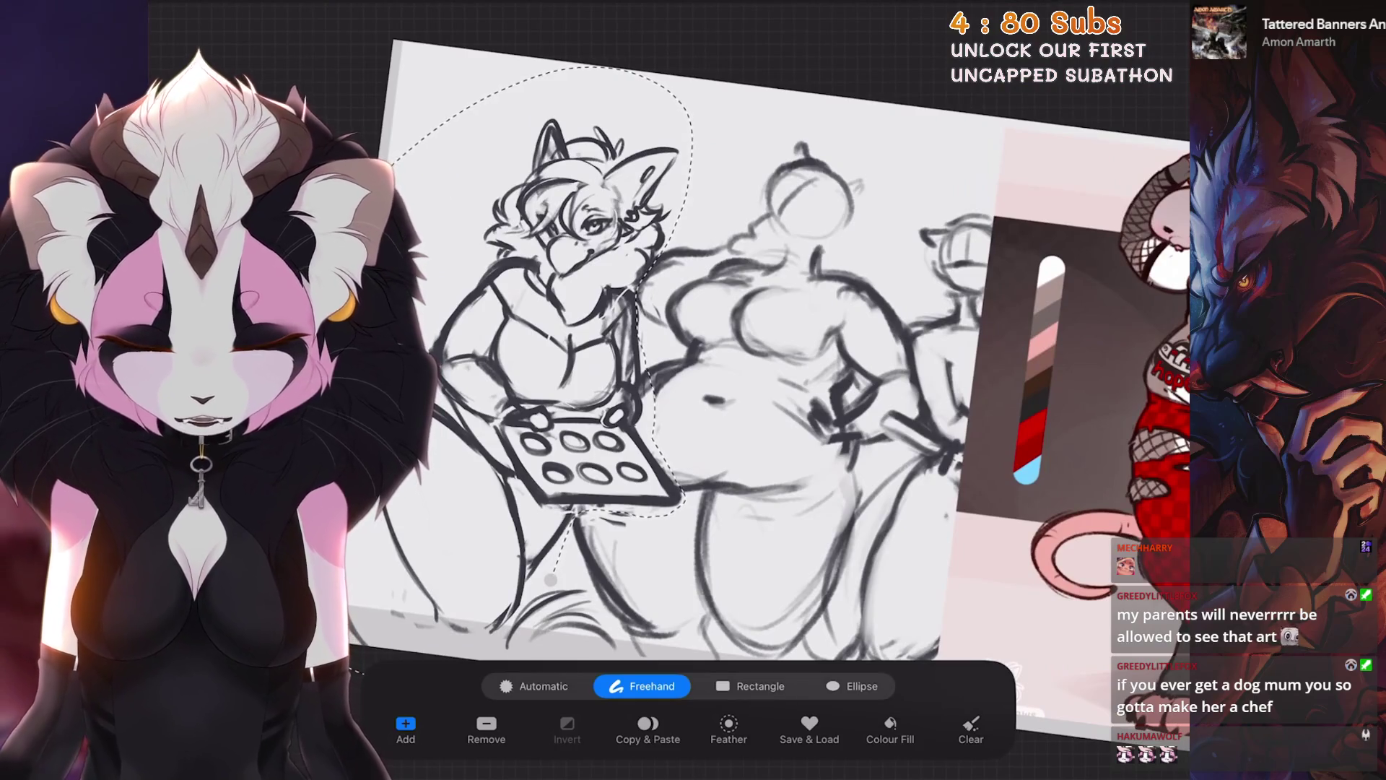
click(551, 580)
click(799, 418)
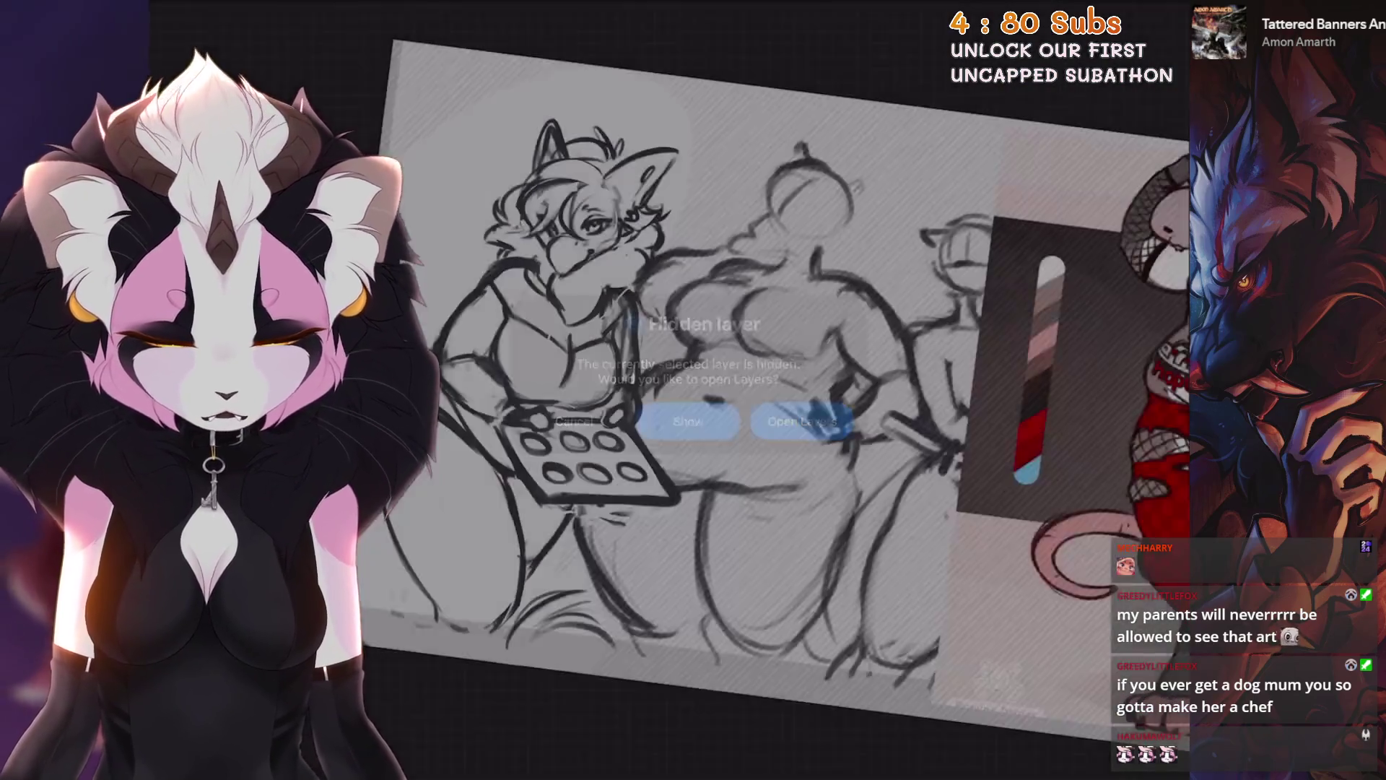
key(v)
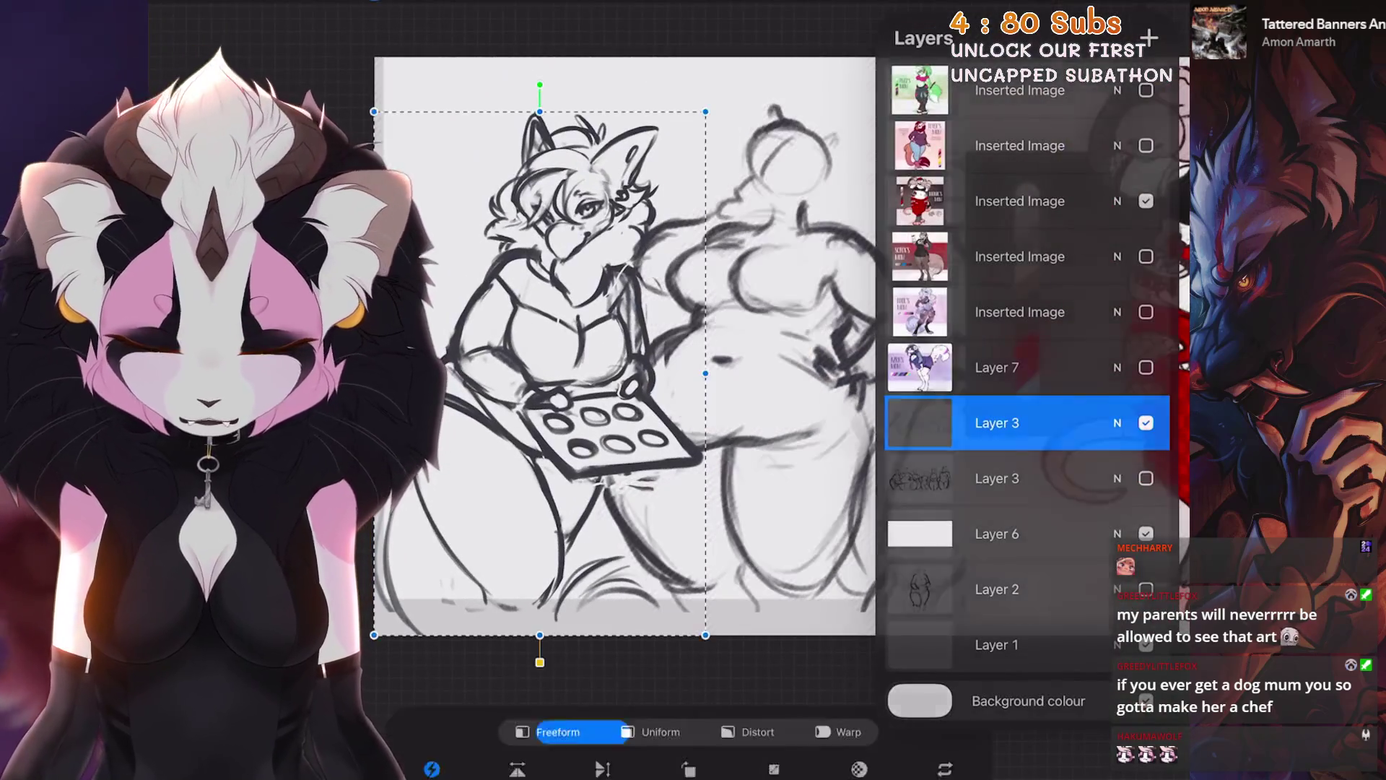
drag(374, 111, 383, 122)
drag(543, 374, 538, 377)
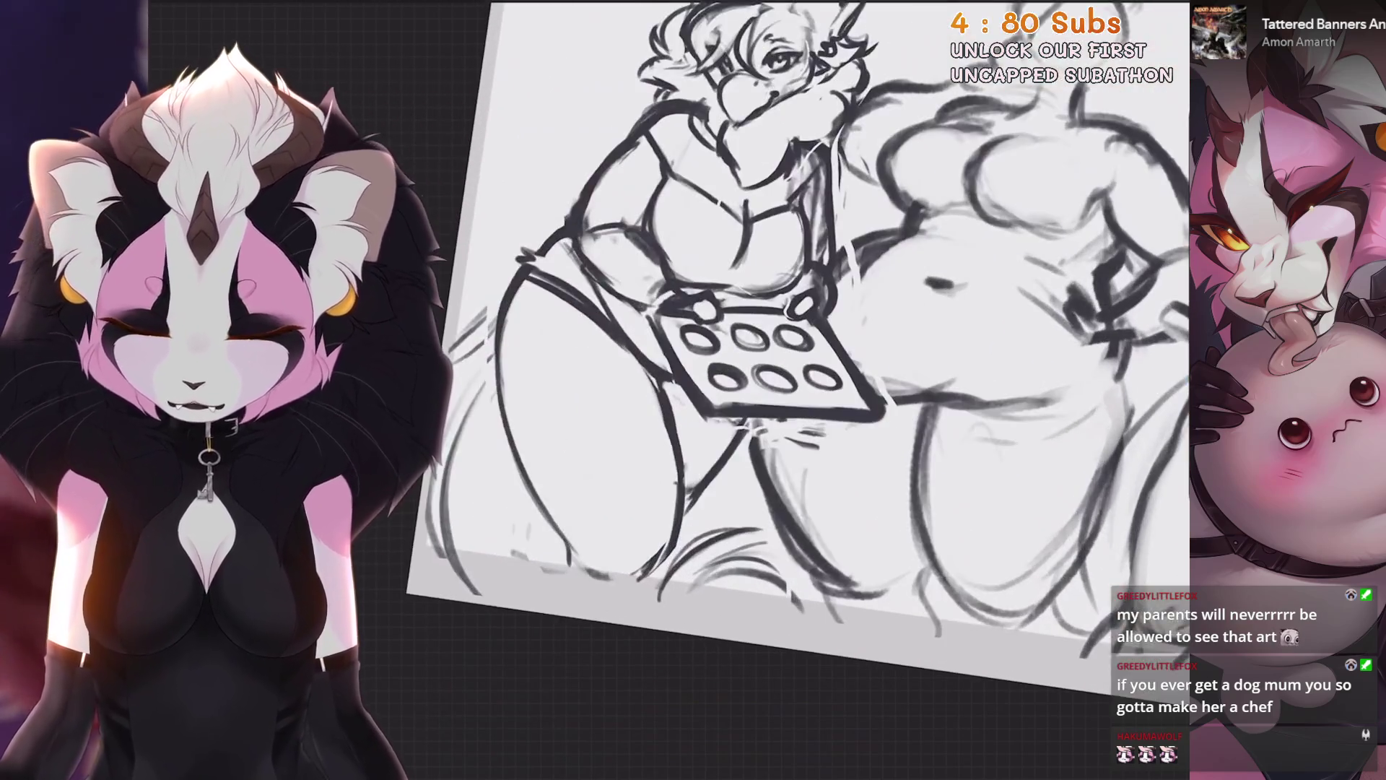
Step: Sketch short strokes around the left leg and knee
mouse_move(515, 444)
mouse_down()
mouse_move(570, 525)
mouse_move(576, 572)
mouse_move(599, 578)
mouse_up()
drag(663, 458, 679, 559)
drag(574, 521, 609, 573)
mouse_move(618, 543)
mouse_down()
mouse_move(640, 568)
mouse_move(648, 545)
mouse_up()
mouse_move(671, 506)
mouse_down()
mouse_move(650, 564)
mouse_move(670, 533)
mouse_up()
drag(672, 435, 660, 588)
key(ctrl+0)
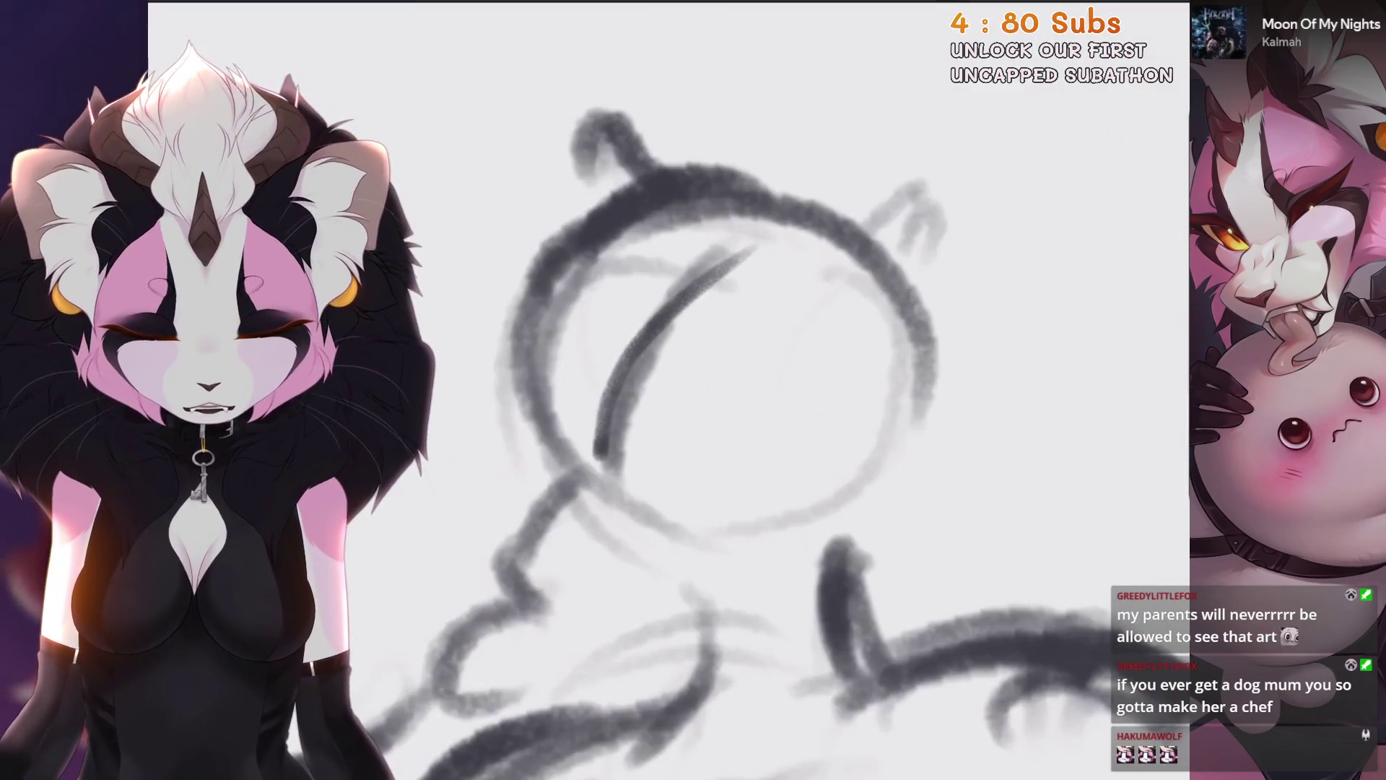
Step: Redraw the inner curve and left edge of the rat mom's head
drag(722, 249, 607, 470)
drag(556, 296, 535, 481)
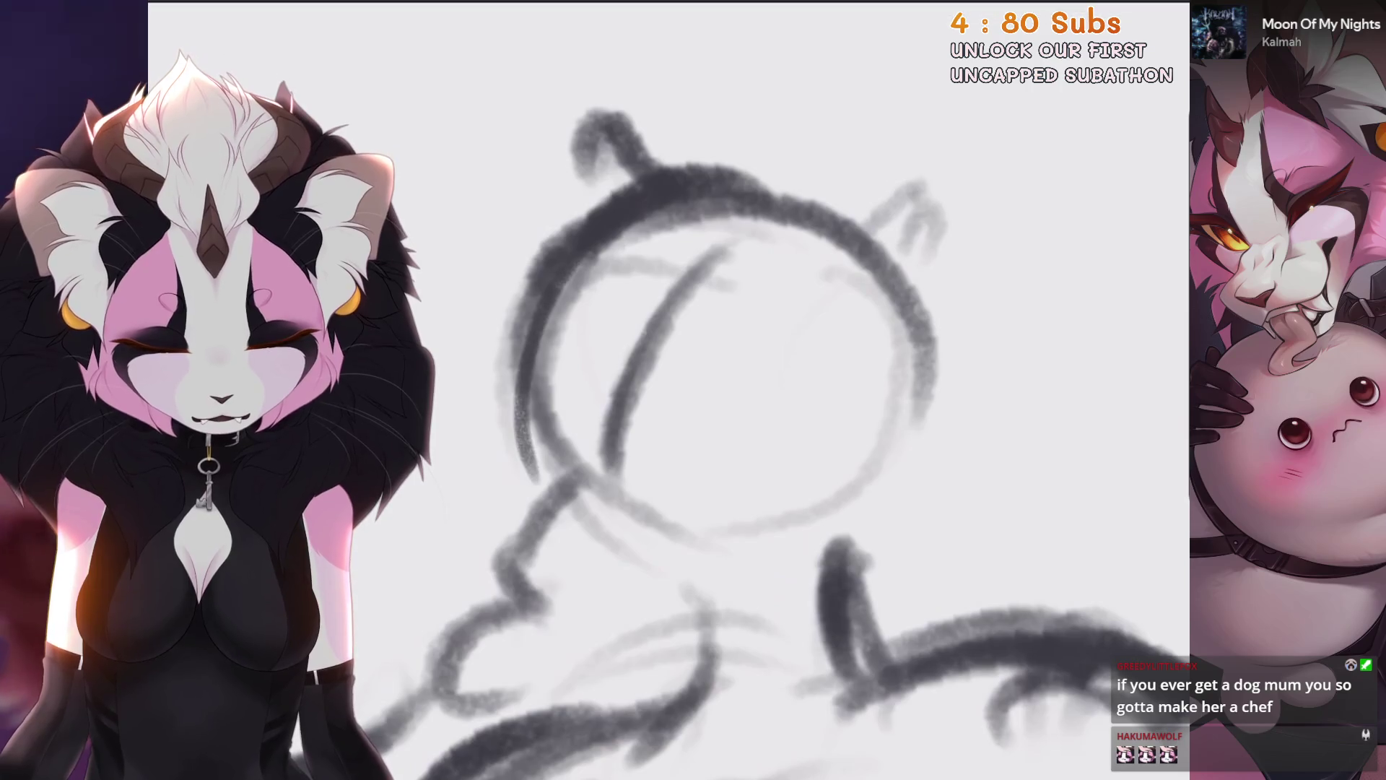
drag(556, 303, 491, 607)
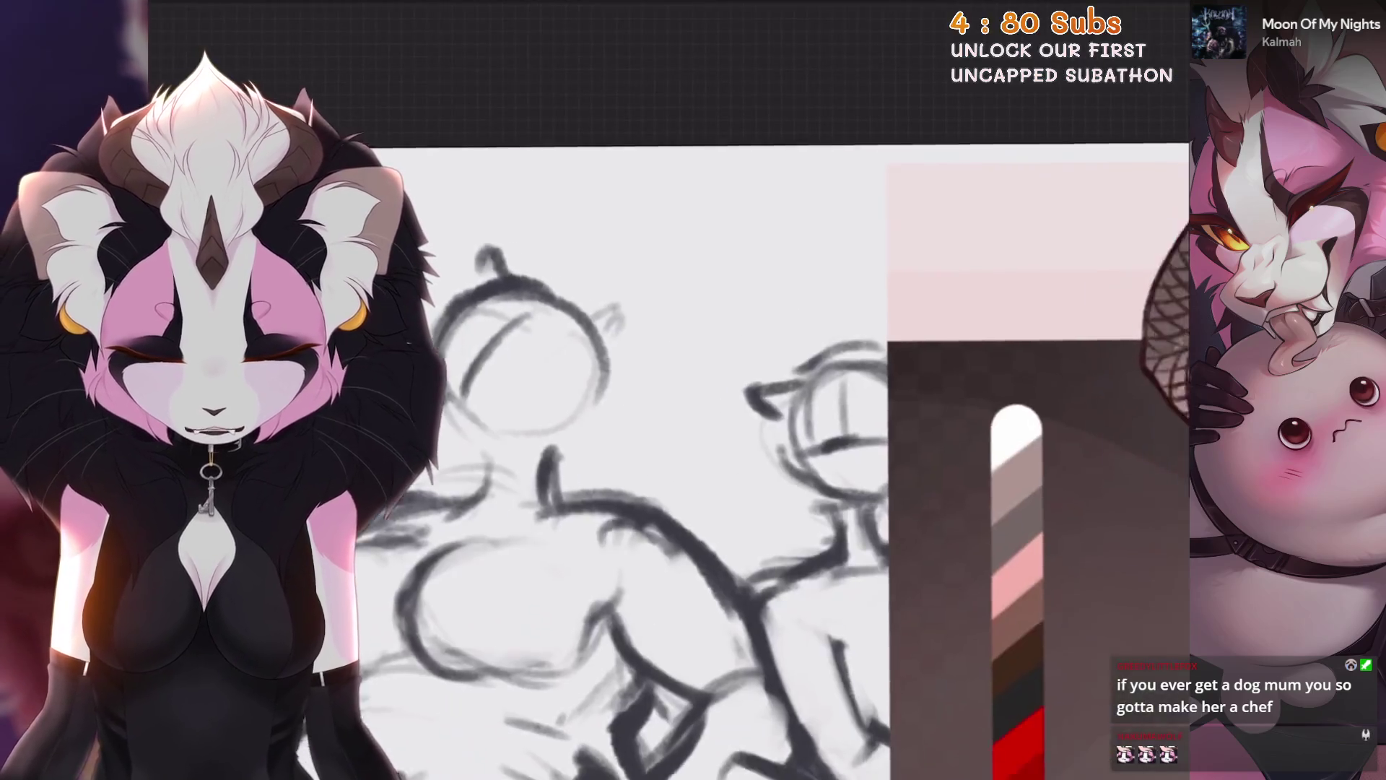
key(ctrl+z)
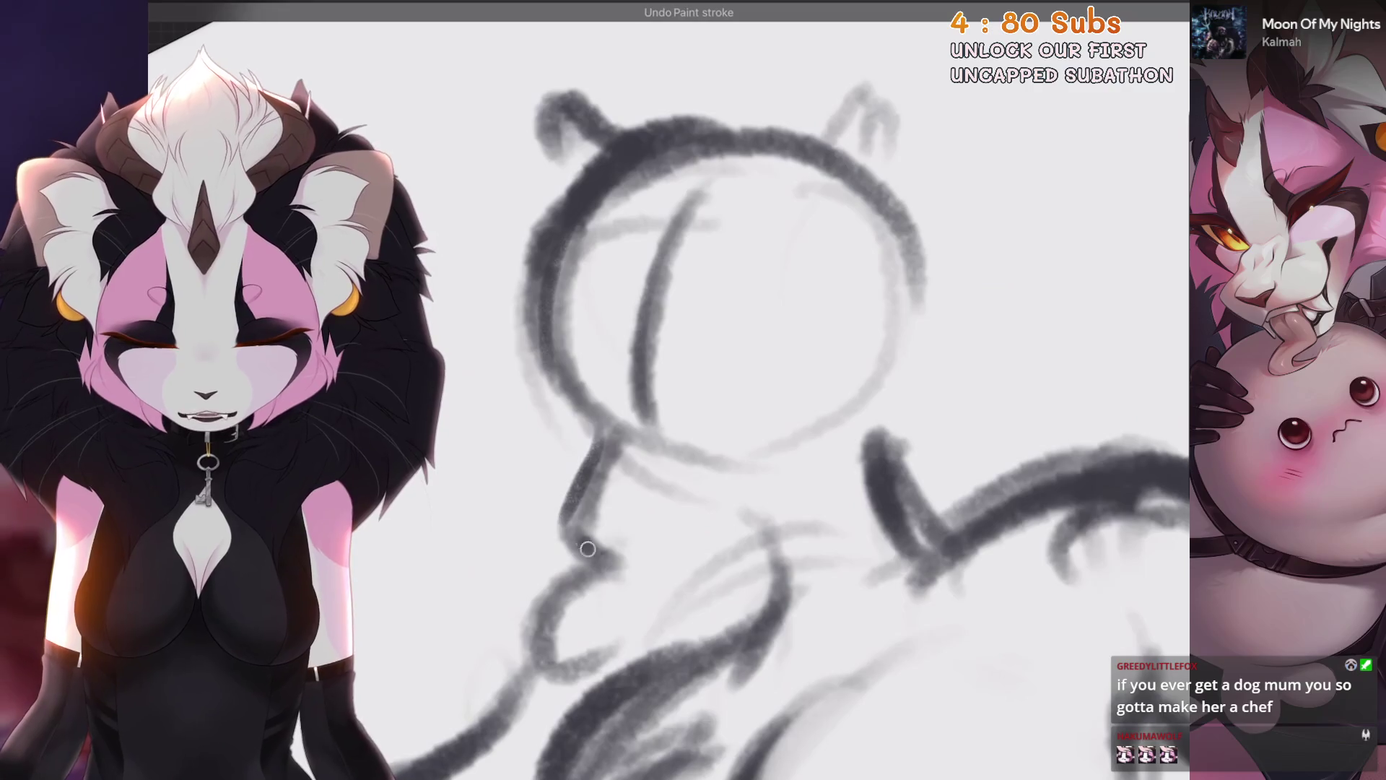
scroll(795, 433, down, 5)
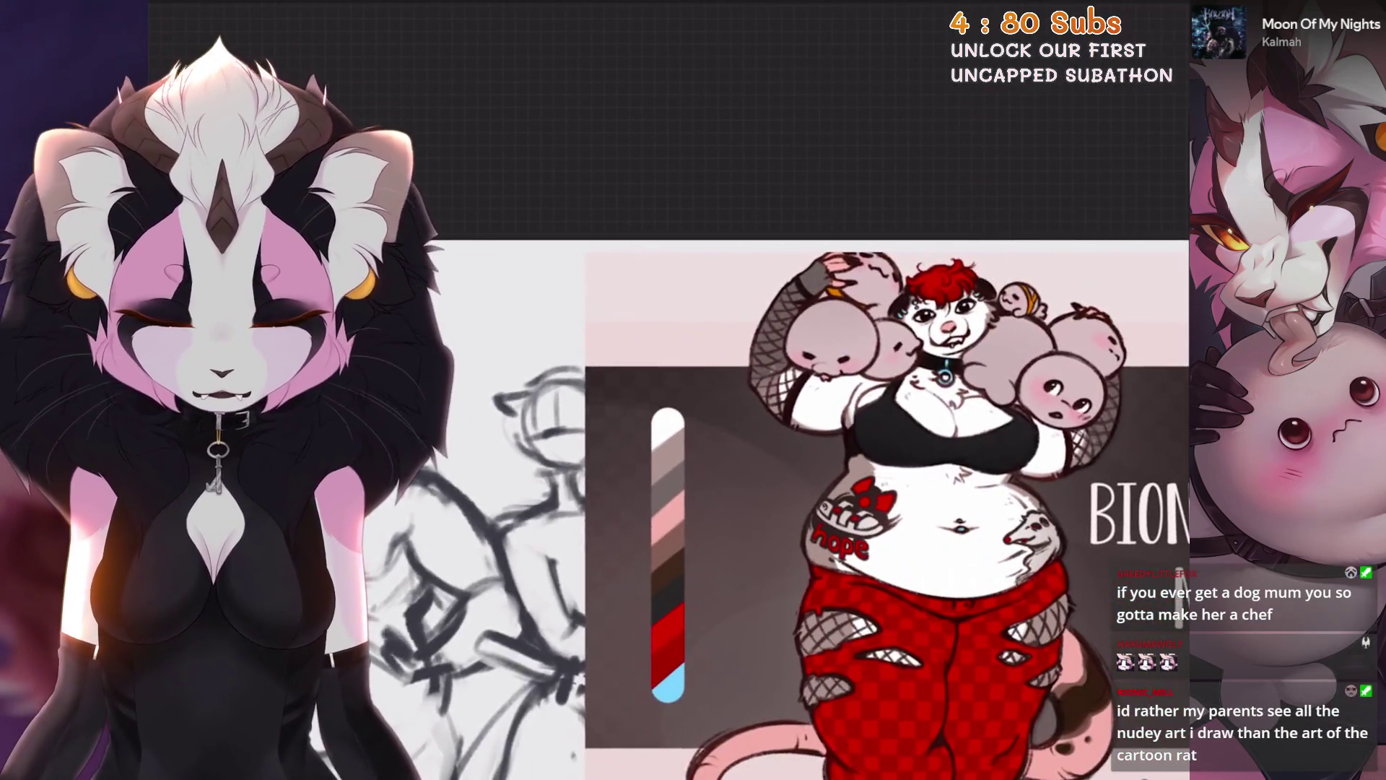
scroll(794, 433, up, 5)
mouse_move(618, 476)
mouse_down()
mouse_move(588, 625)
mouse_move(635, 646)
mouse_up()
key(ctrl+z)
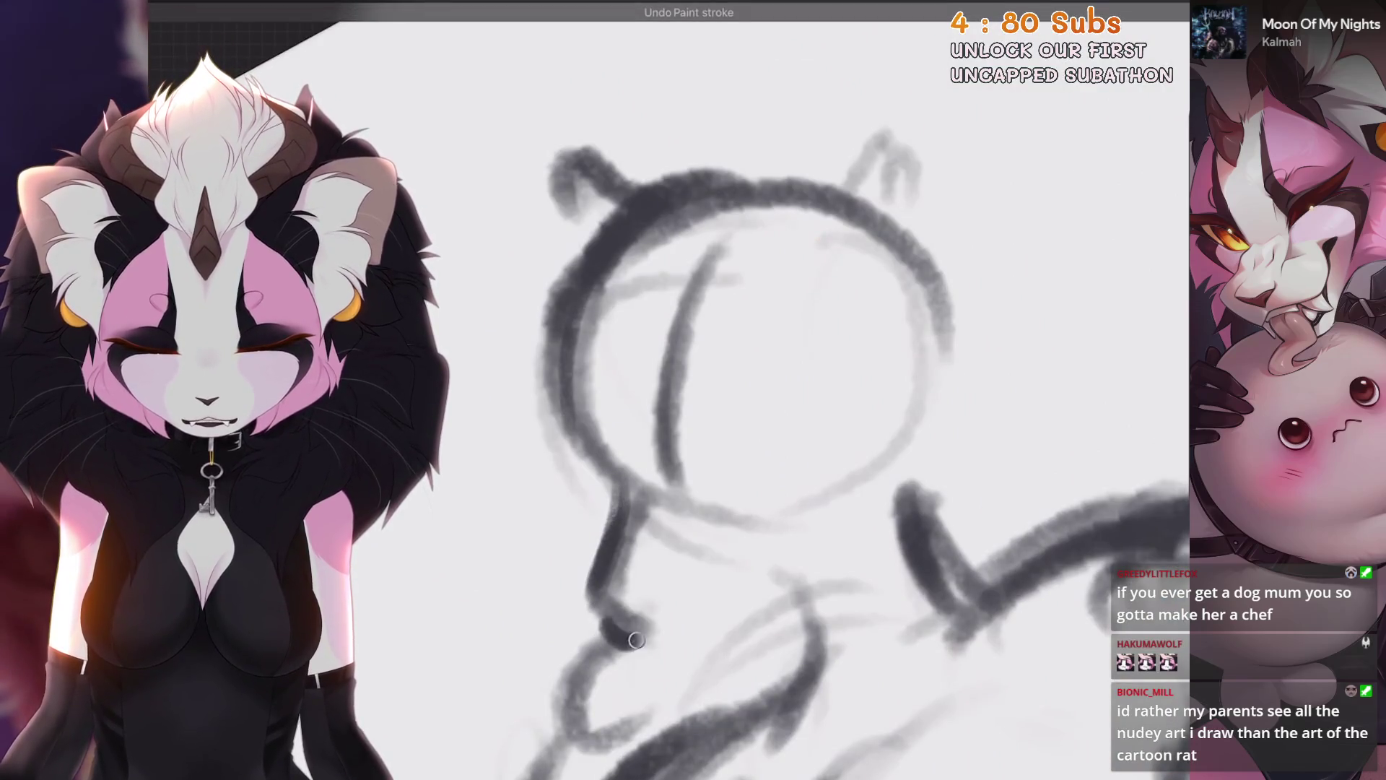
Step: Firm up the neck with dark strokes, undoing stray marks
drag(609, 471, 586, 610)
drag(610, 473, 592, 566)
mouse_move(571, 372)
mouse_down()
mouse_move(600, 516)
mouse_move(589, 610)
mouse_move(640, 663)
mouse_up()
key(ctrl+z)
key(ctrl+z)
scroll(795, 433, down, 5)
scroll(794, 433, up, 5)
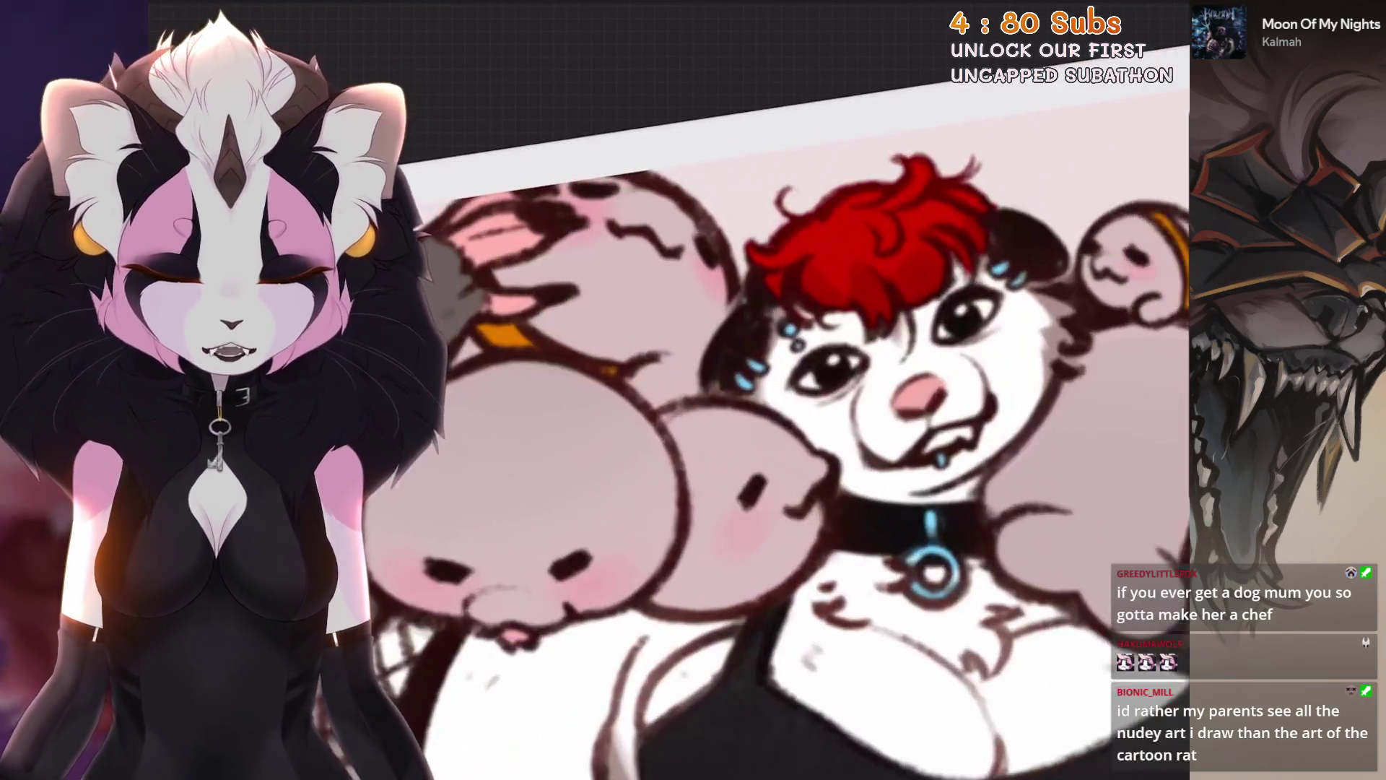
scroll(794, 433, down, 5)
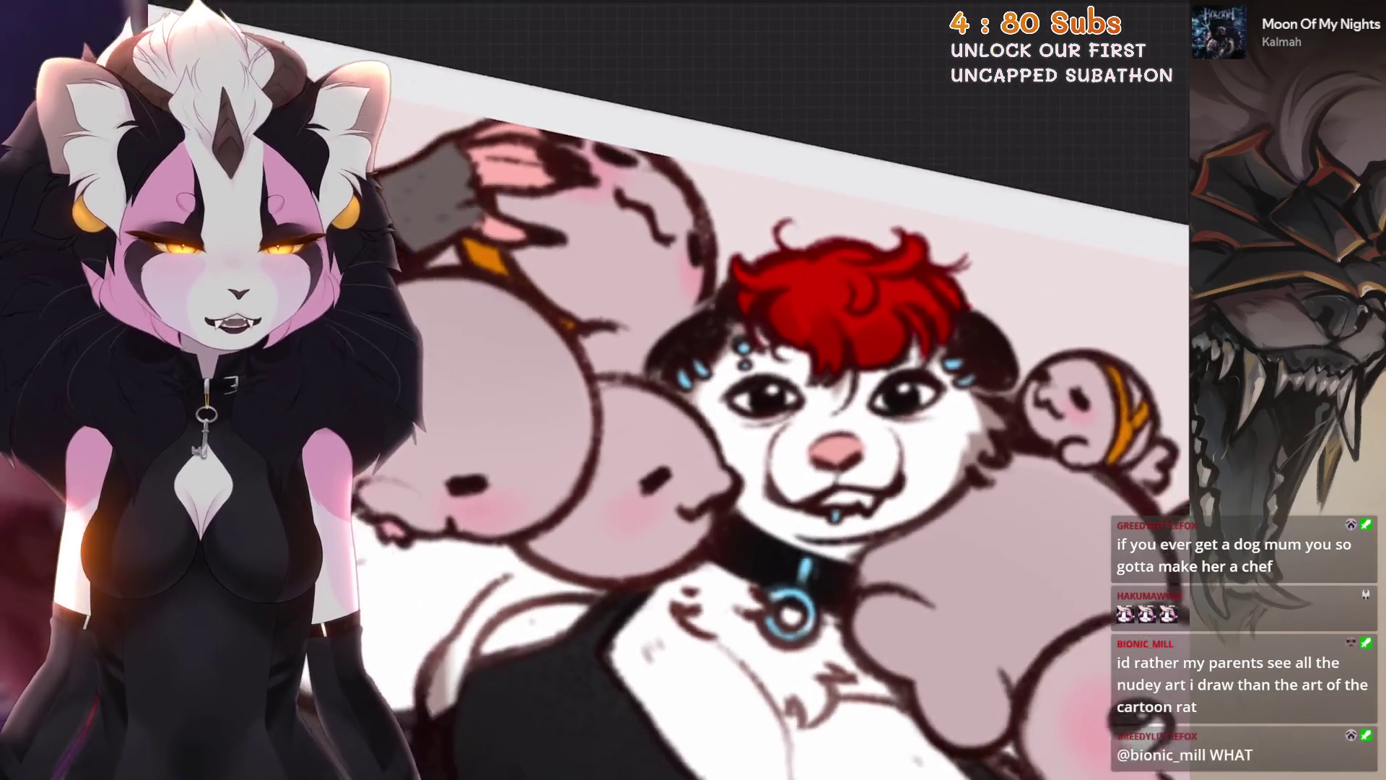
scroll(795, 433, up, 5)
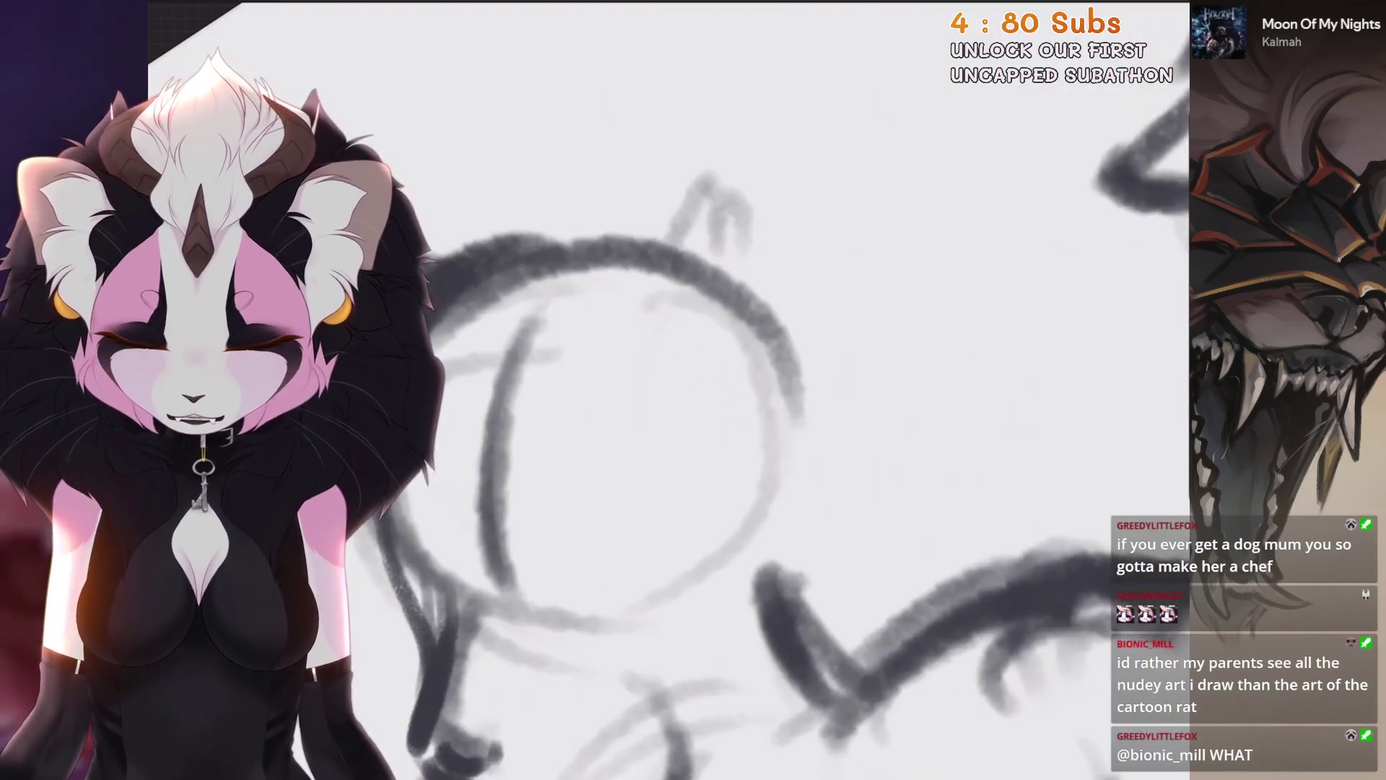
key(ctrl+z)
mouse_move(610, 505)
mouse_down()
mouse_move(538, 586)
mouse_move(558, 603)
mouse_up()
key(ctrl+z)
mouse_move(605, 532)
mouse_down()
mouse_move(582, 561)
mouse_move(619, 534)
mouse_move(672, 560)
mouse_move(578, 595)
mouse_move(664, 570)
mouse_move(636, 588)
mouse_move(614, 556)
mouse_move(636, 570)
mouse_up()
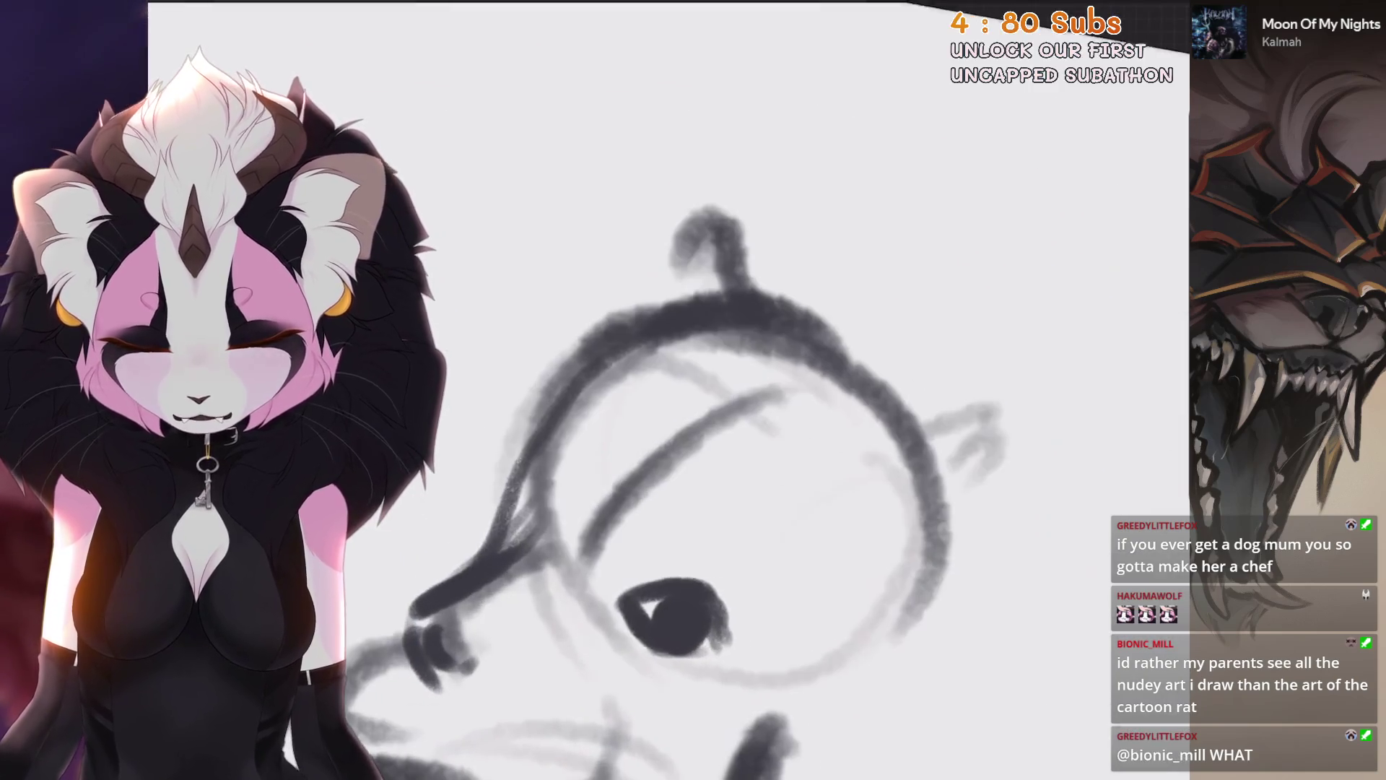
Step: Rework the head outline near the snout
drag(572, 519, 572, 442)
key(ctrl+z)
mouse_move(570, 517)
mouse_down()
mouse_move(561, 431)
mouse_move(570, 488)
mouse_up()
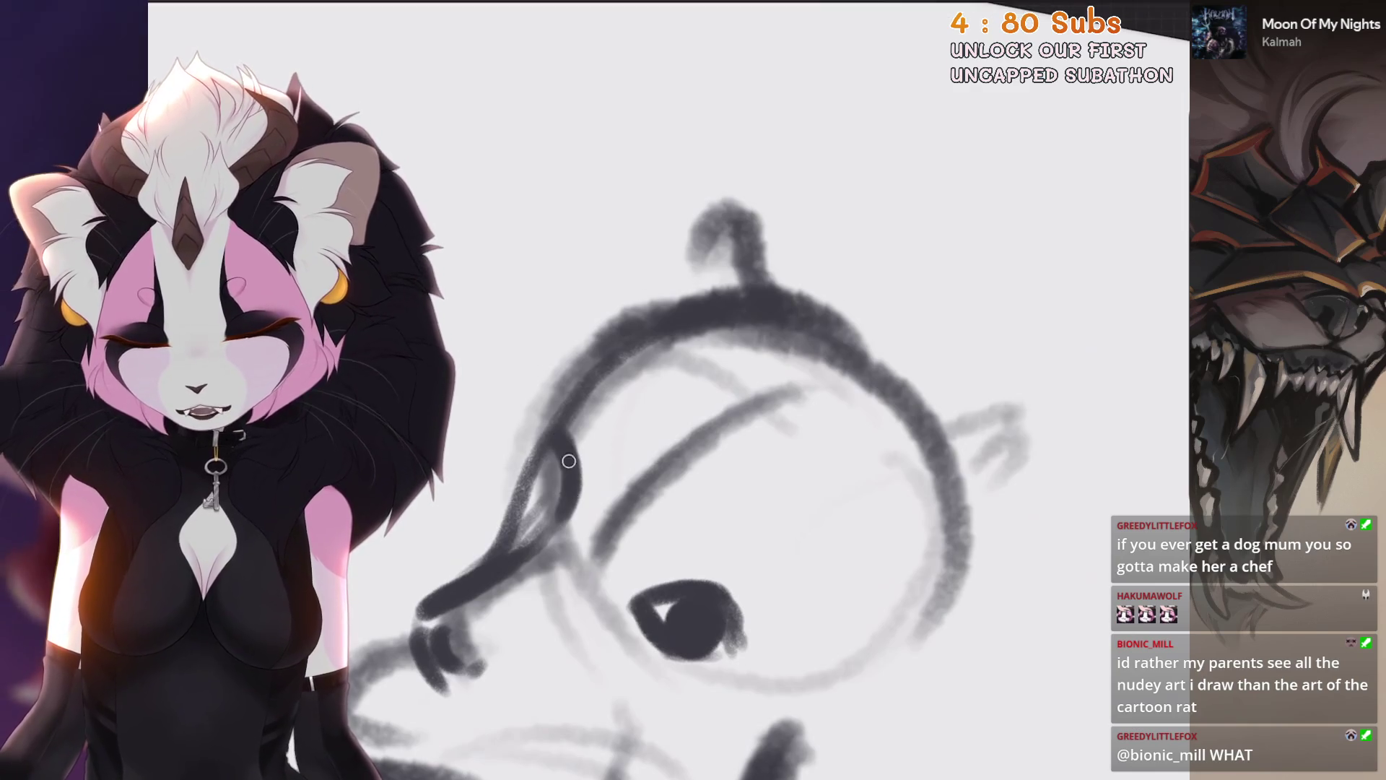
key(ctrl+z)
key(ctrl+z)
mouse_move(538, 434)
mouse_down()
mouse_move(535, 484)
mouse_move(570, 477)
mouse_move(545, 436)
mouse_move(533, 498)
mouse_move(514, 512)
mouse_up()
scroll(520, 505, up, 2)
scroll(722, 433, down, 2)
Step: Erase the eye's pupil to redo it and fill the nose tip solid dark
mouse_move(726, 477)
mouse_down()
mouse_move(755, 505)
mouse_move(693, 498)
mouse_up()
scroll(722, 434, down, 1)
drag(596, 463, 598, 494)
drag(599, 433, 611, 440)
scroll(611, 440, down, 2)
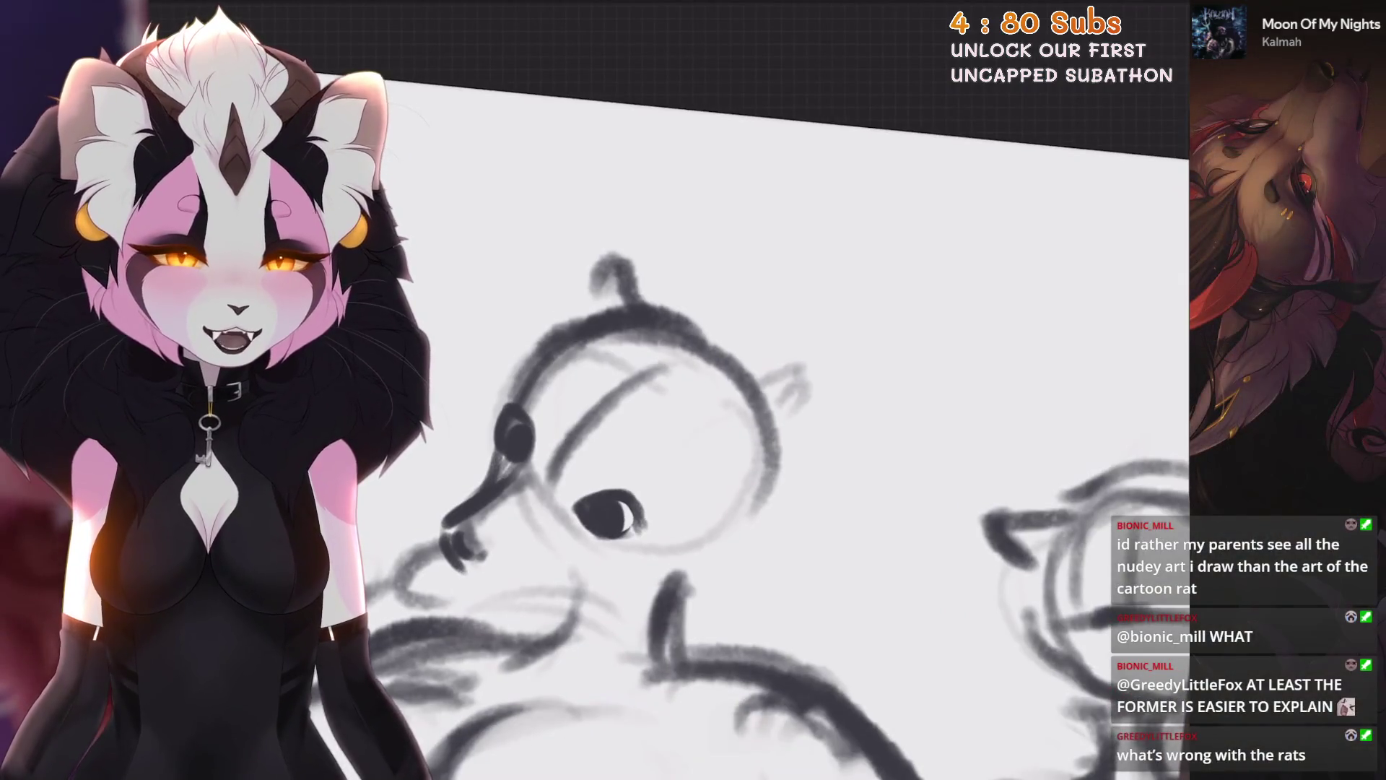
scroll(722, 433, down, 1)
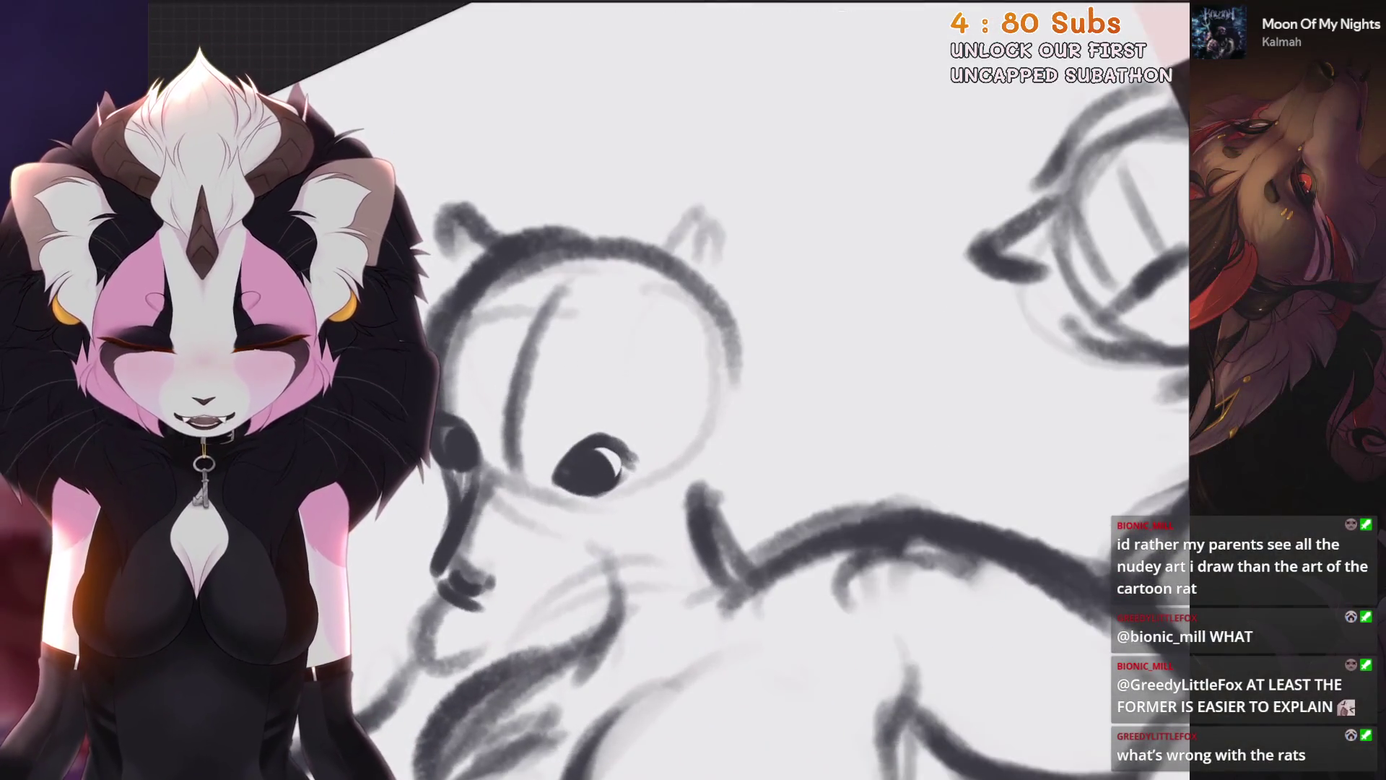
scroll(668, 390, up, 2)
key(ctrl+z)
scroll(668, 404, down, 2)
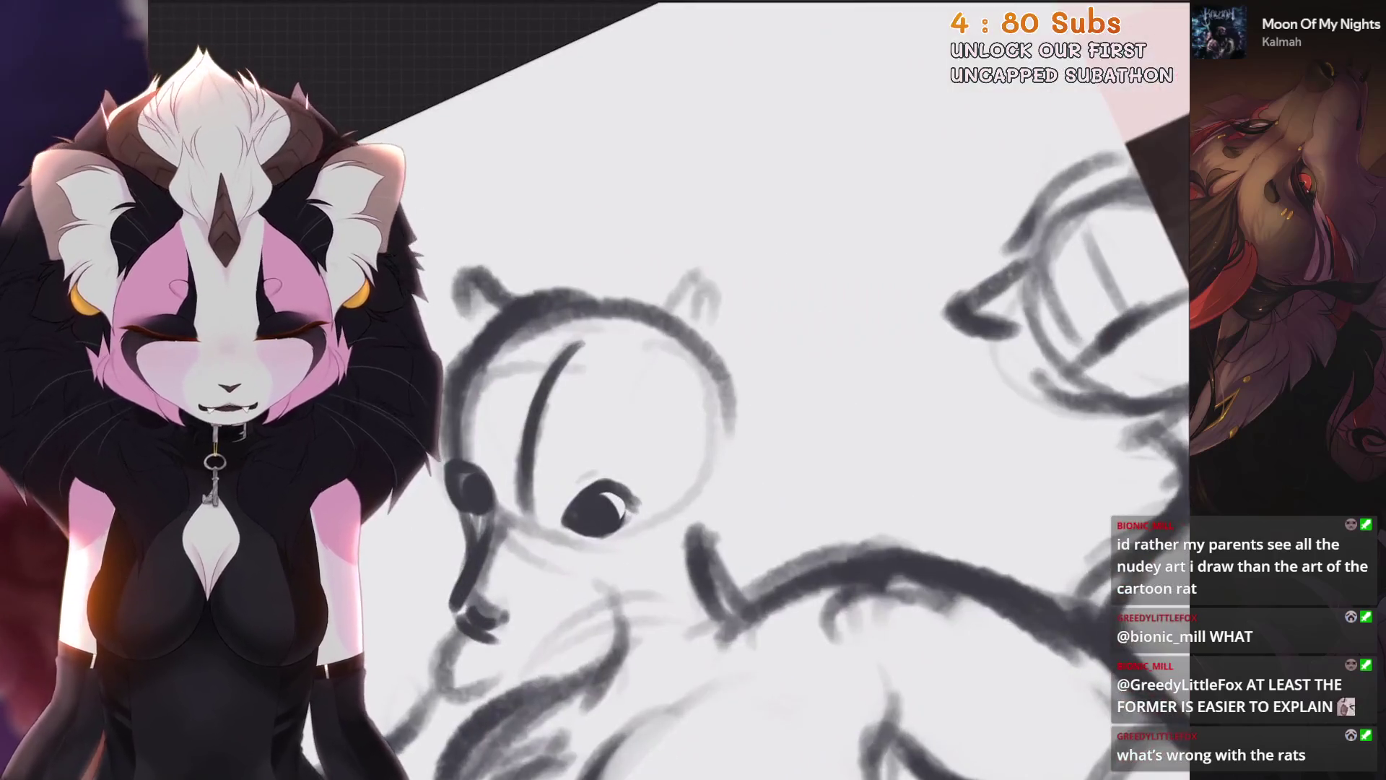
Step: Outline the rat mom's right ear and head side, adding a small curl on top
mouse_move(657, 321)
mouse_down()
mouse_move(722, 289)
mouse_move(744, 371)
mouse_up()
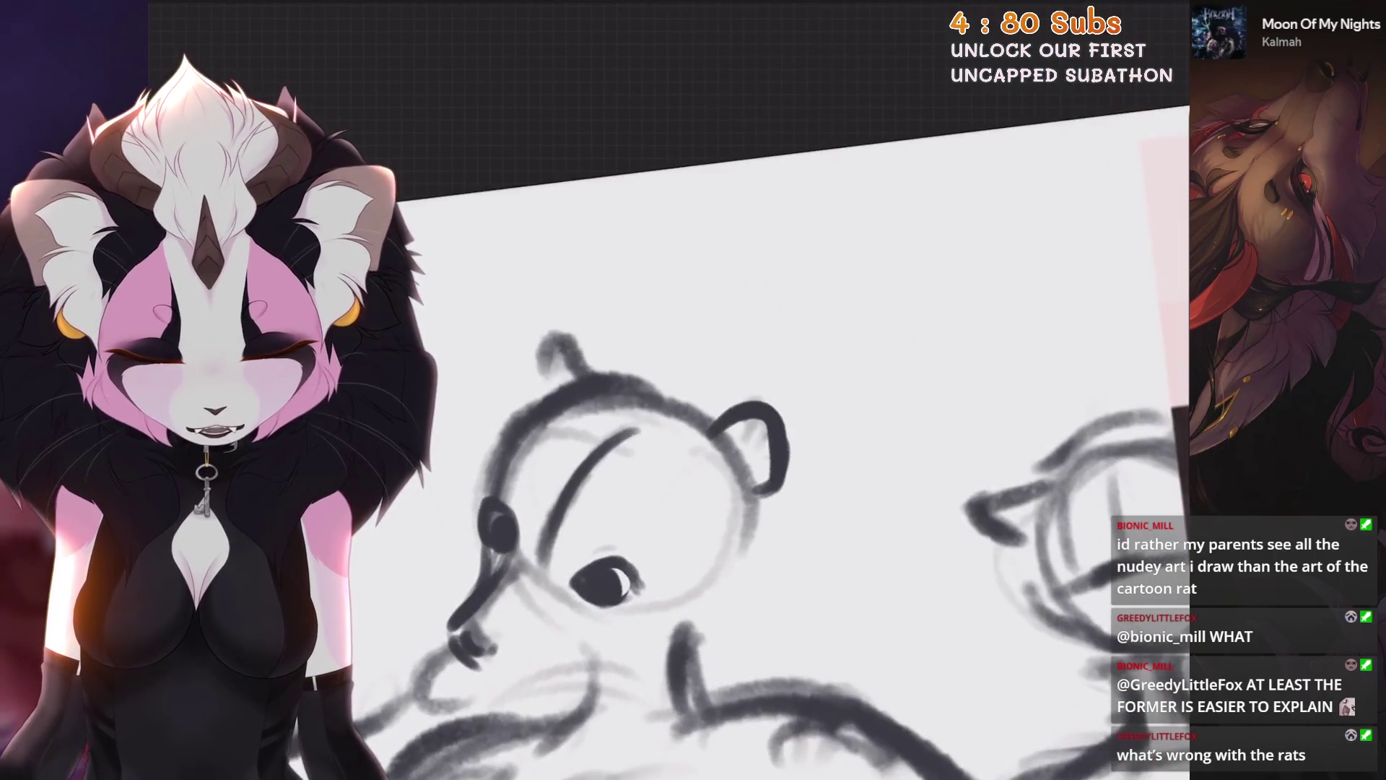
drag(585, 329, 509, 401)
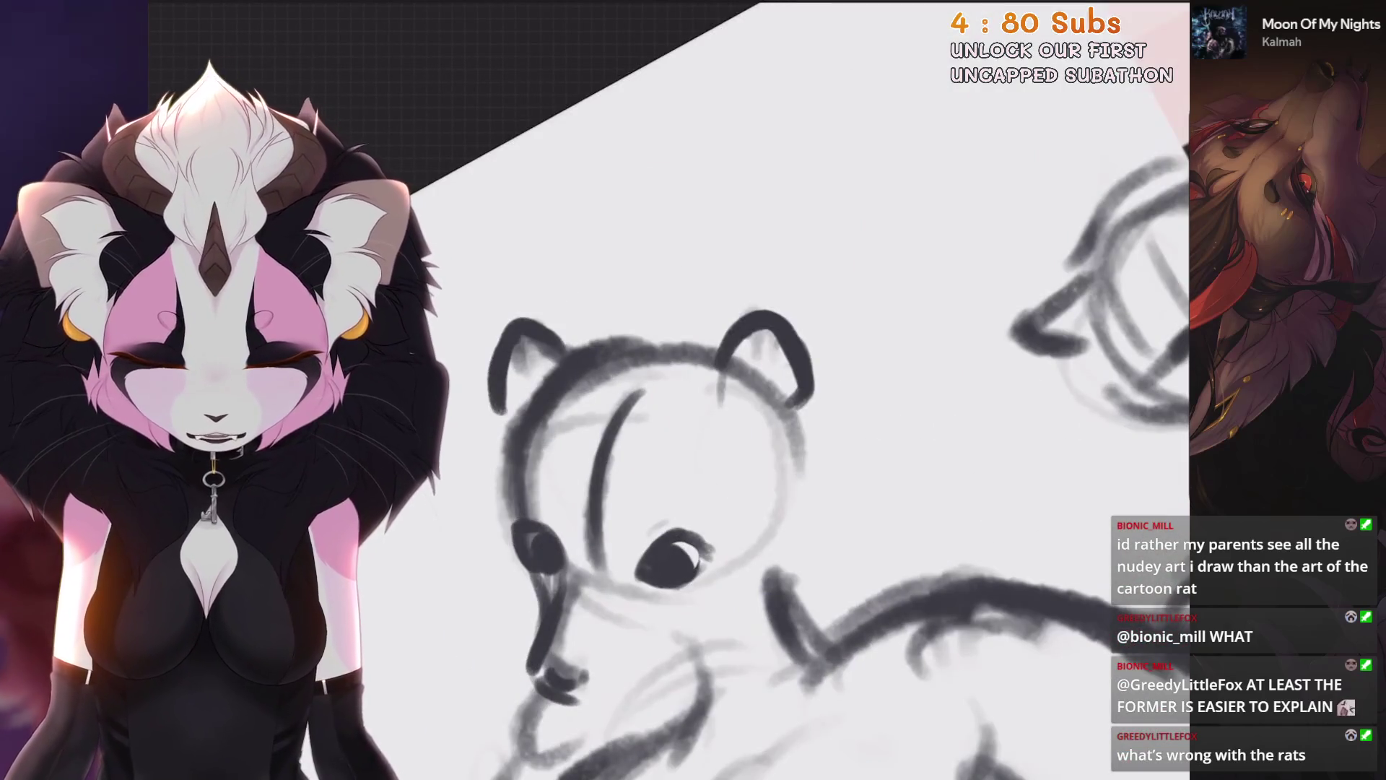
drag(722, 354, 783, 409)
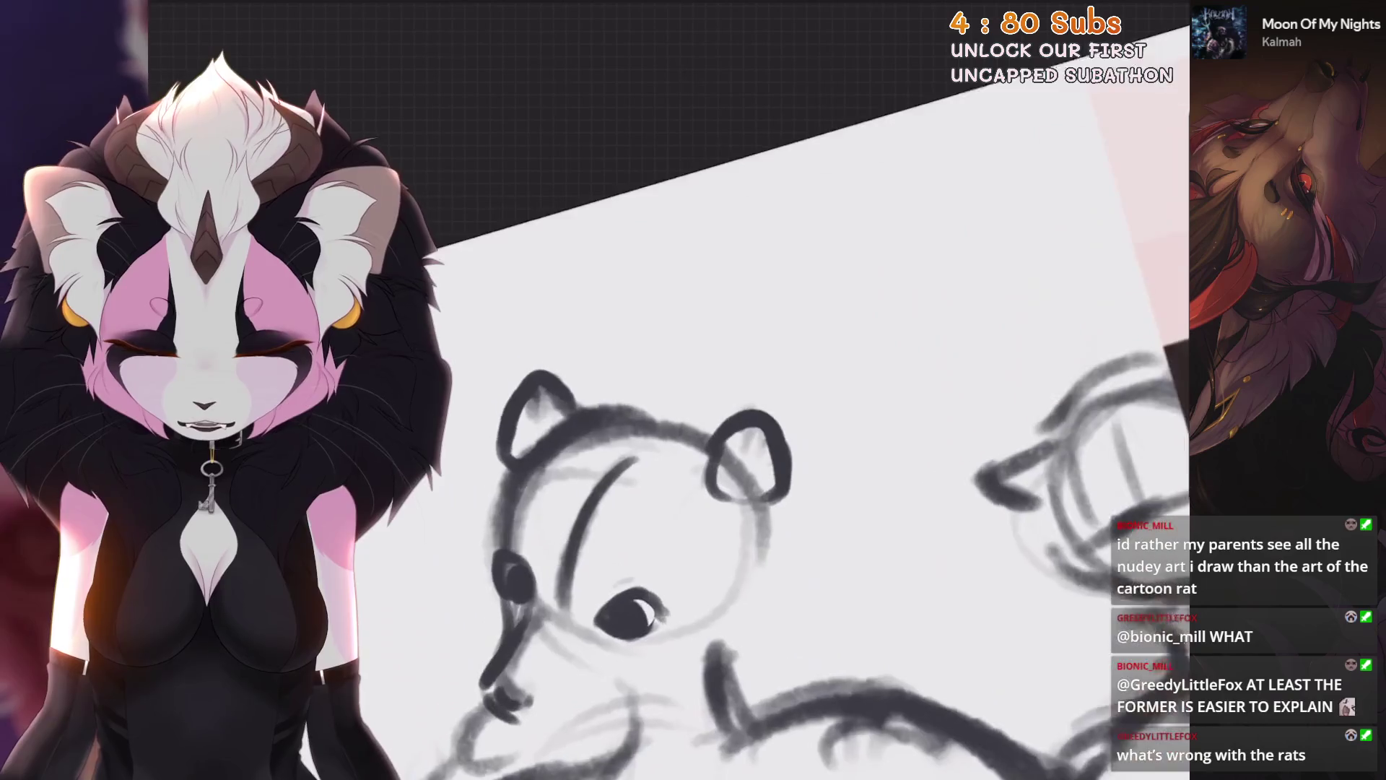
drag(568, 396, 552, 424)
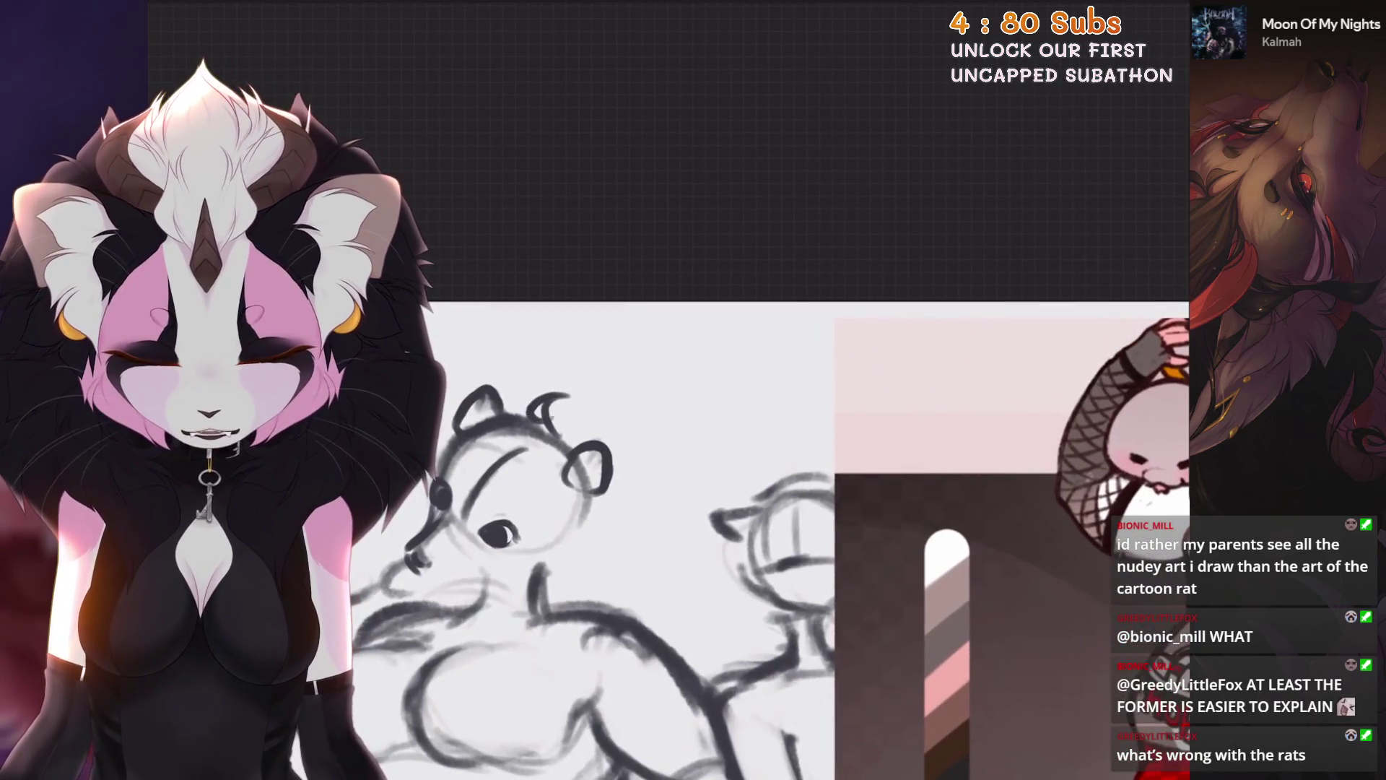
scroll(736, 513, down, 2)
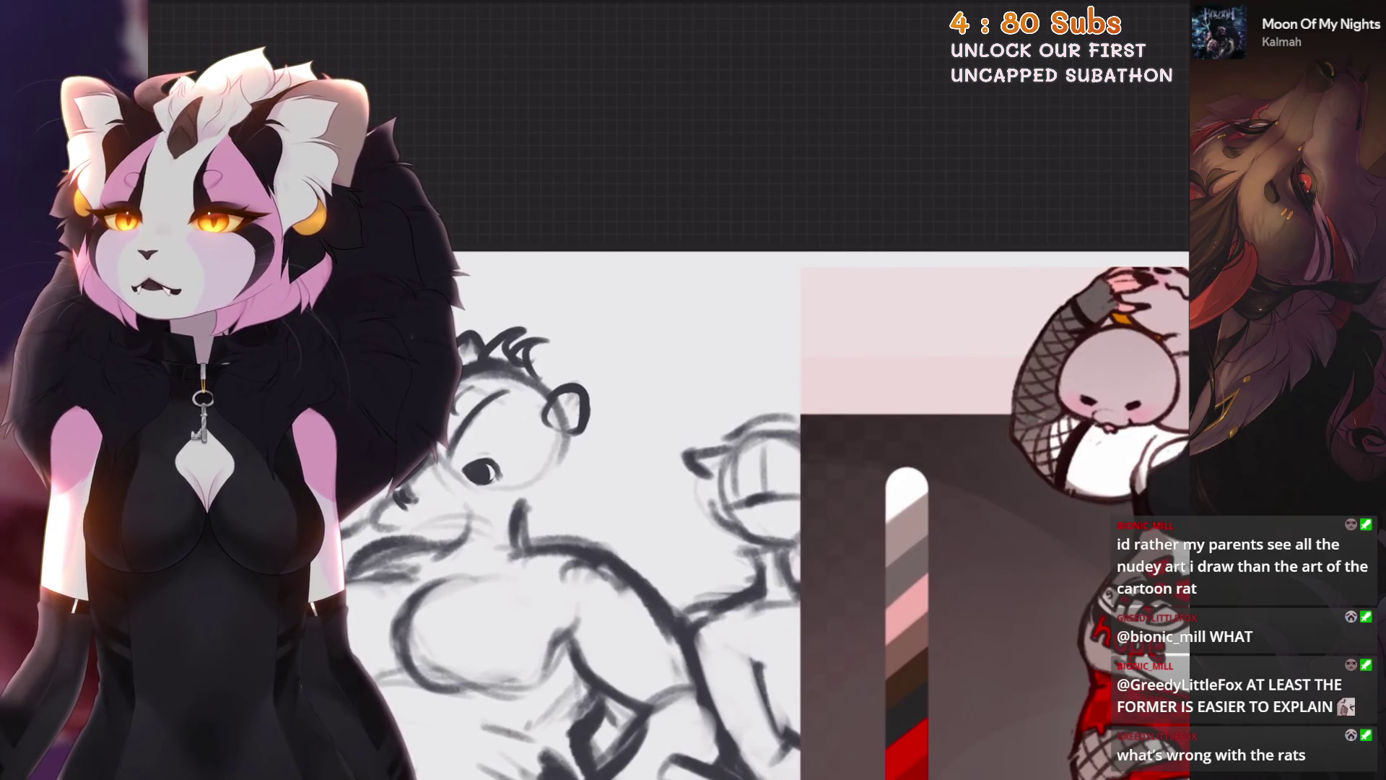
scroll(802, 513, down, 3)
scroll(801, 513, up, 3)
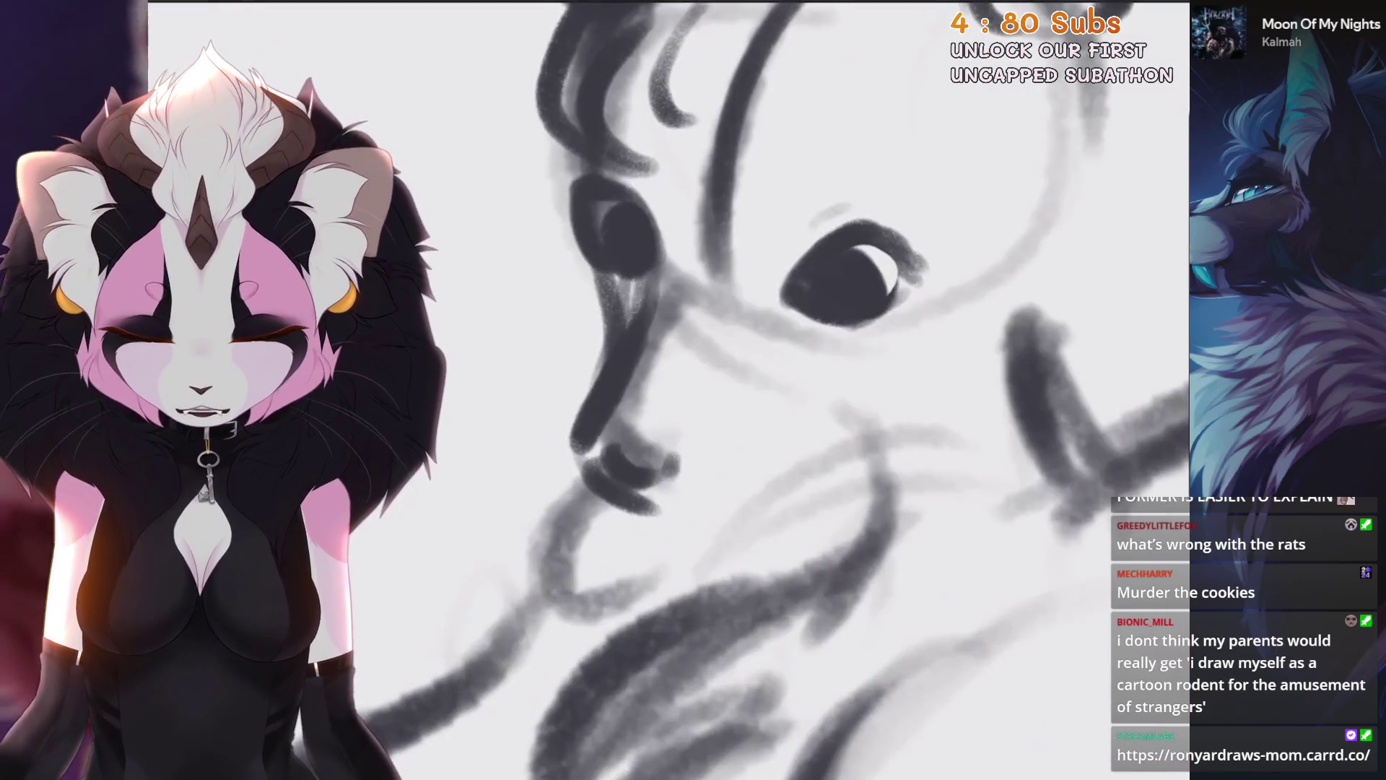
Step: Draw the nose and neck lines, redrawing each once, and discard the left cheek line
mouse_move(635, 502)
mouse_down()
mouse_move(751, 514)
mouse_move(789, 465)
mouse_up()
key(ctrl+z)
key(ctrl+z)
drag(696, 518, 775, 499)
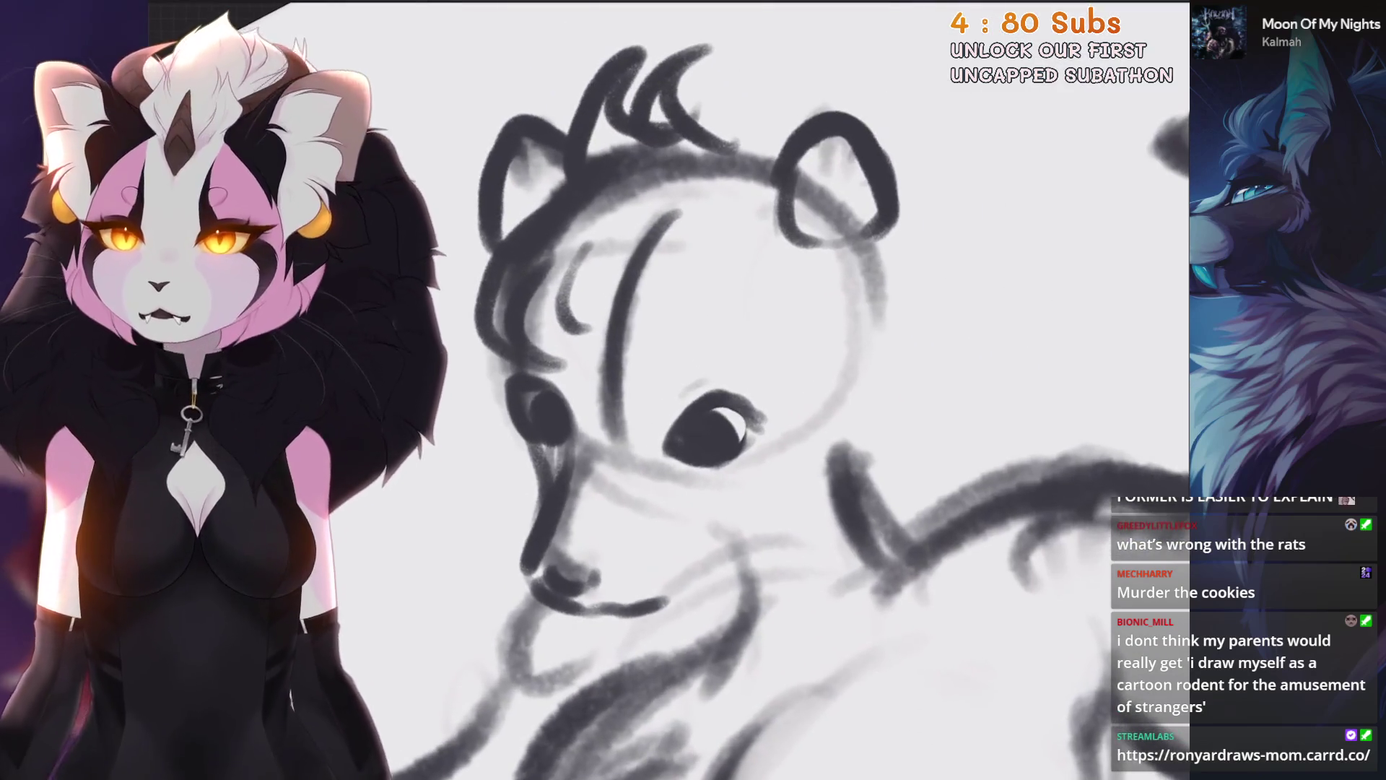
drag(722, 557, 855, 375)
key(ctrl+z)
drag(722, 557, 894, 429)
drag(488, 332, 538, 490)
key(ctrl+z)
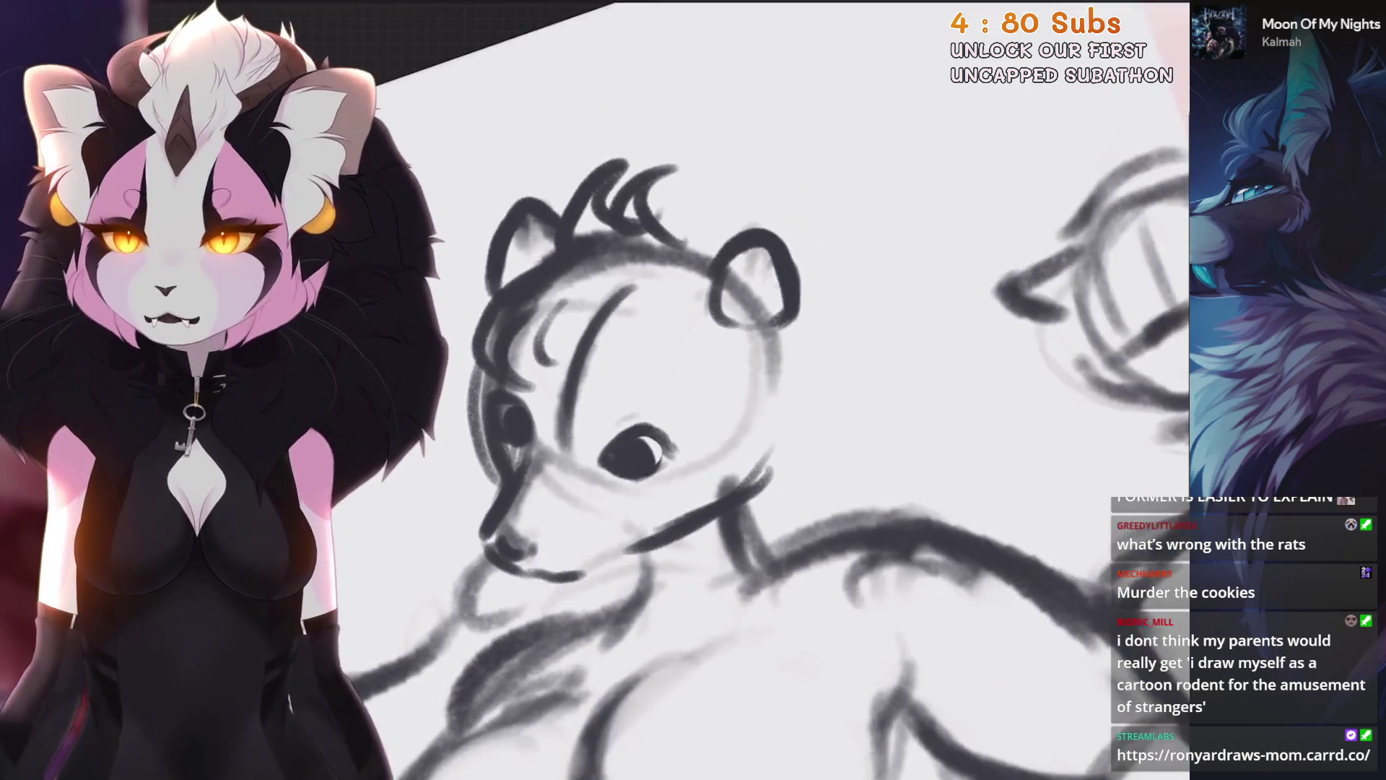
Step: Add a curled chin and mouth line and a small stroke at the nose
drag(783, 509, 834, 451)
mouse_move(549, 542)
mouse_down()
mouse_move(585, 498)
mouse_move(542, 596)
mouse_up()
drag(830, 498, 827, 534)
key(ctrl+z)
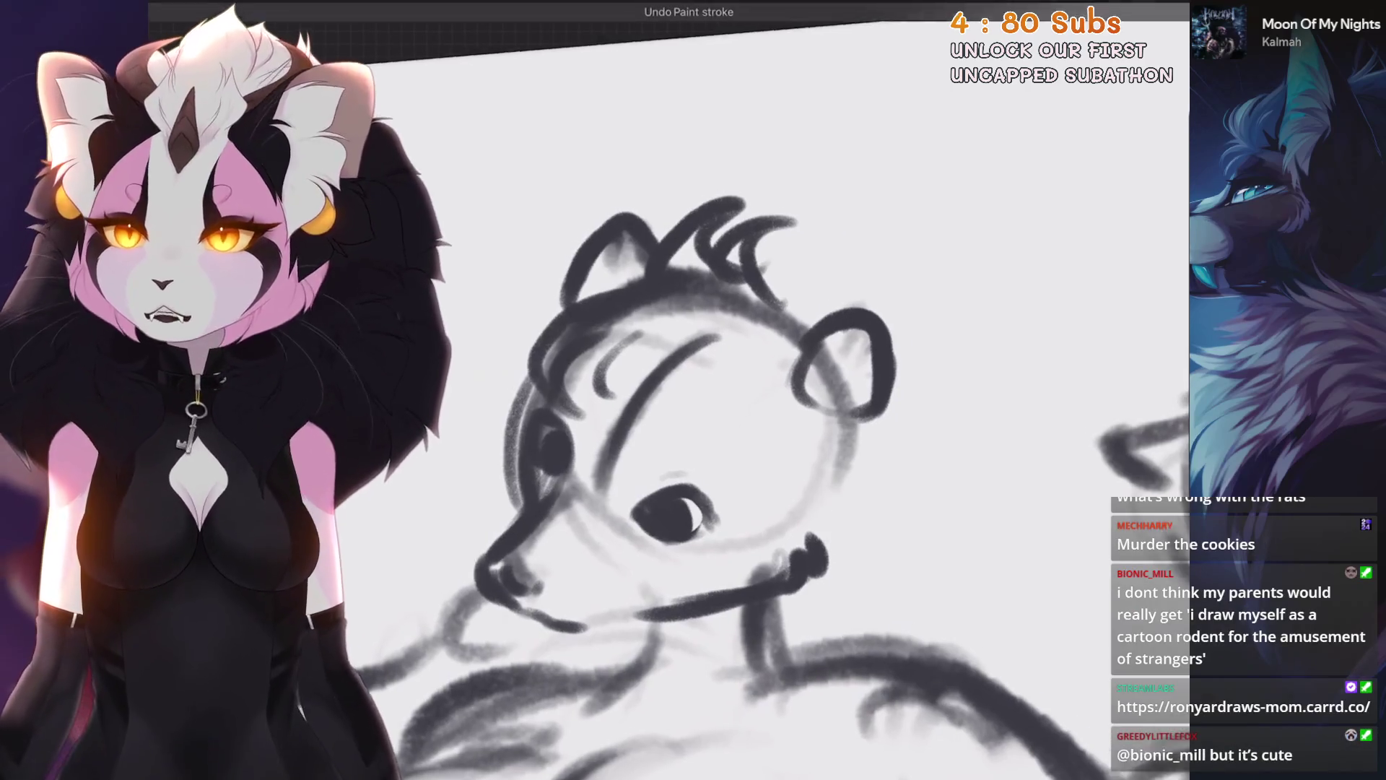
Step: Redraw the right ear's bottom edge, add inner ear lines, and fill the left ear dark
drag(759, 429, 823, 437)
drag(823, 332, 852, 429)
drag(766, 419, 813, 351)
drag(824, 350, 791, 433)
drag(571, 260, 557, 310)
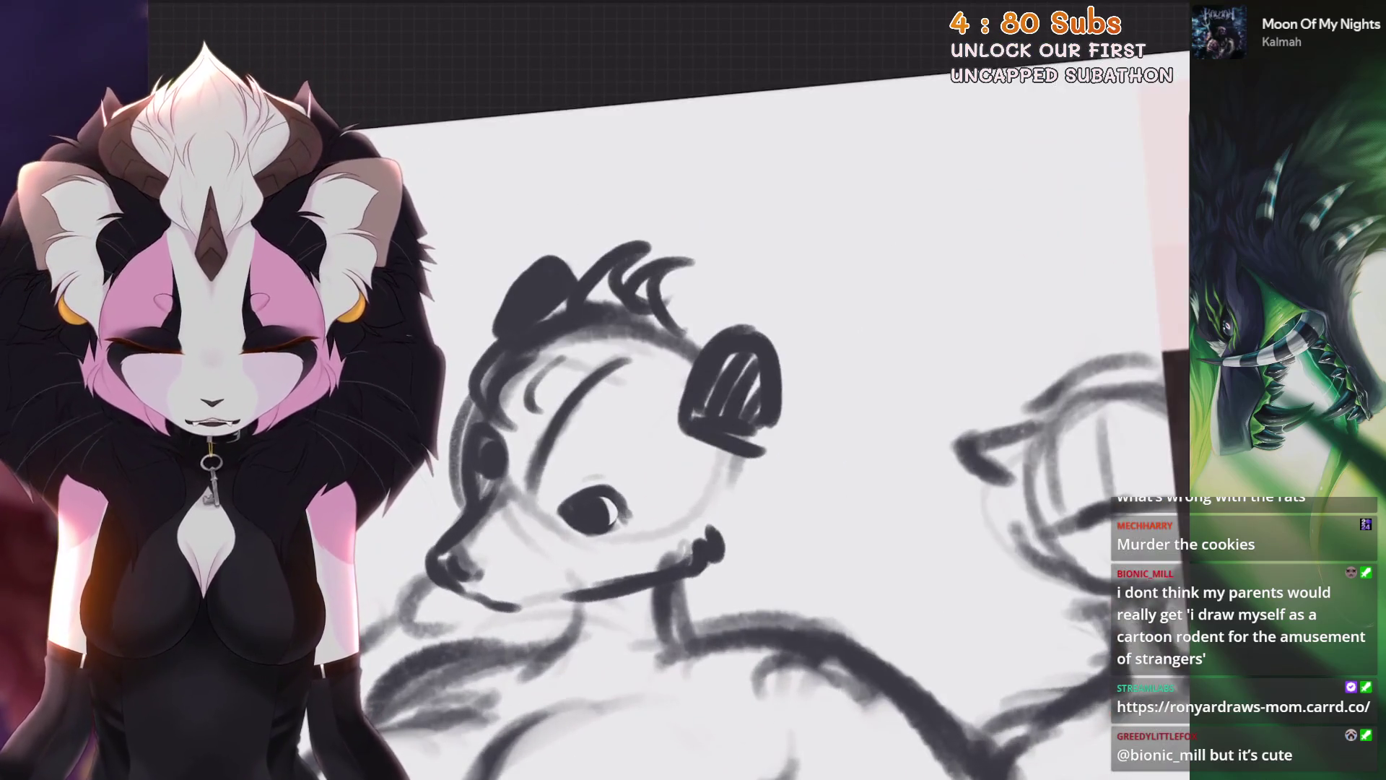
Step: Add strokes around the eye, then erase part of the right ear's lower edge
scroll(722, 434, up, 5)
mouse_move(617, 476)
mouse_down()
mouse_move(730, 433)
mouse_move(722, 509)
mouse_up()
scroll(678, 390, down, 3)
drag(556, 531, 586, 576)
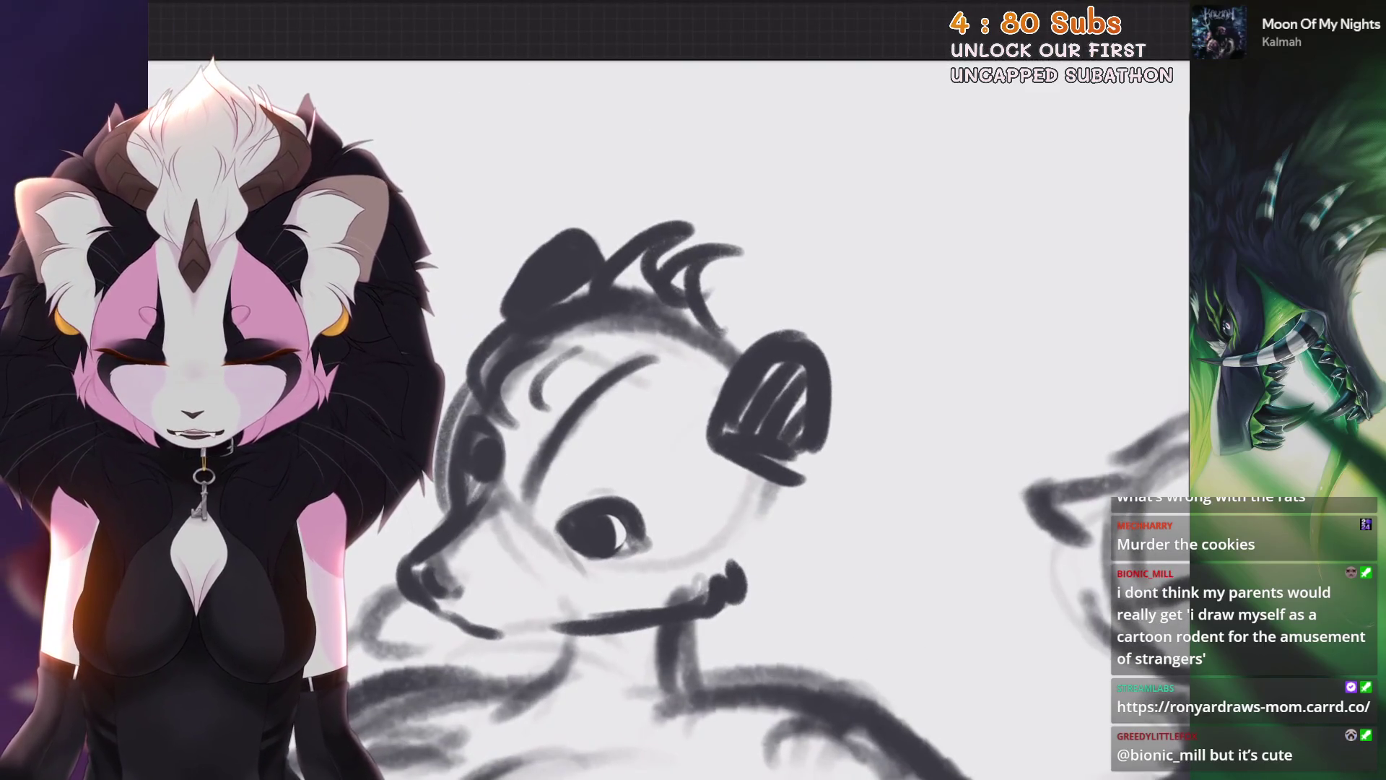
scroll(556, 552, down, 1)
scroll(556, 552, down, 1)
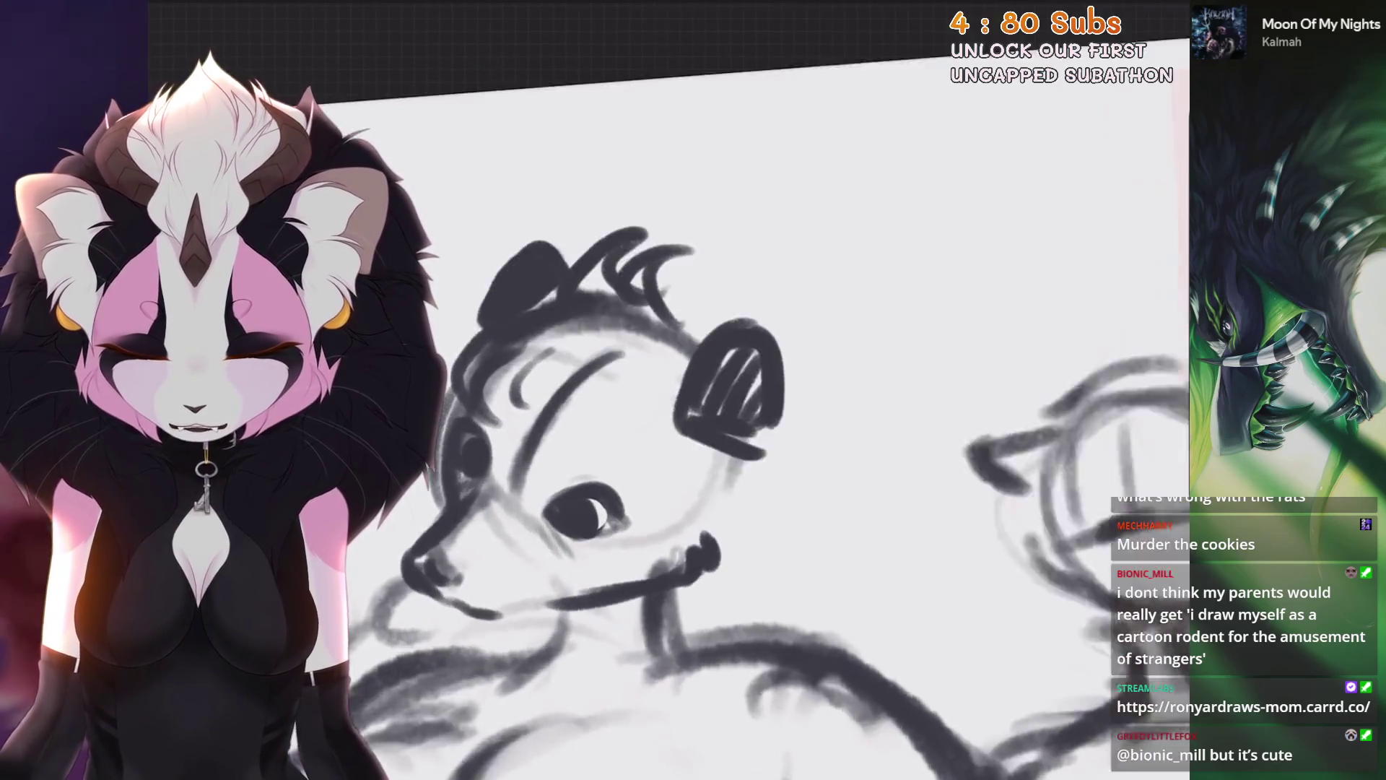
scroll(556, 552, up, 2)
scroll(722, 434, up, 2)
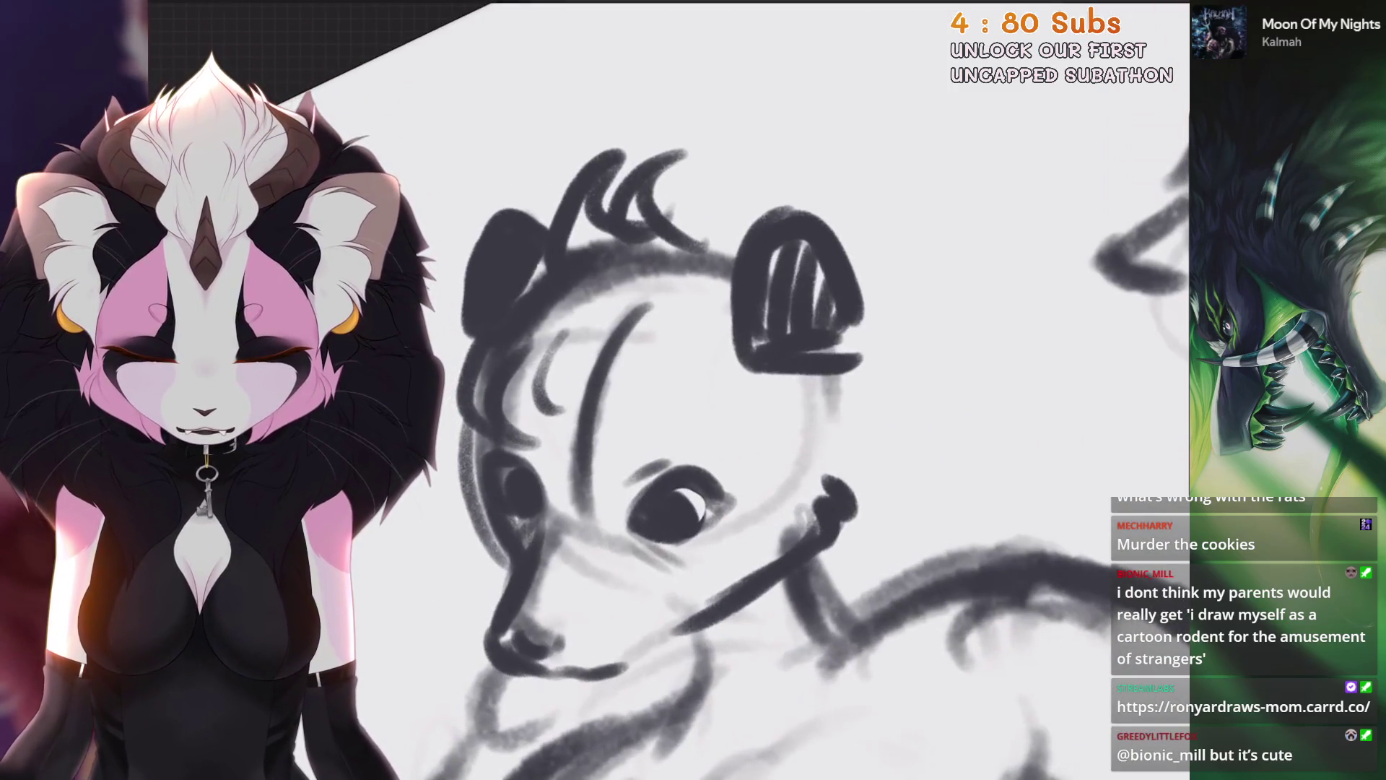
scroll(723, 433, down, 2)
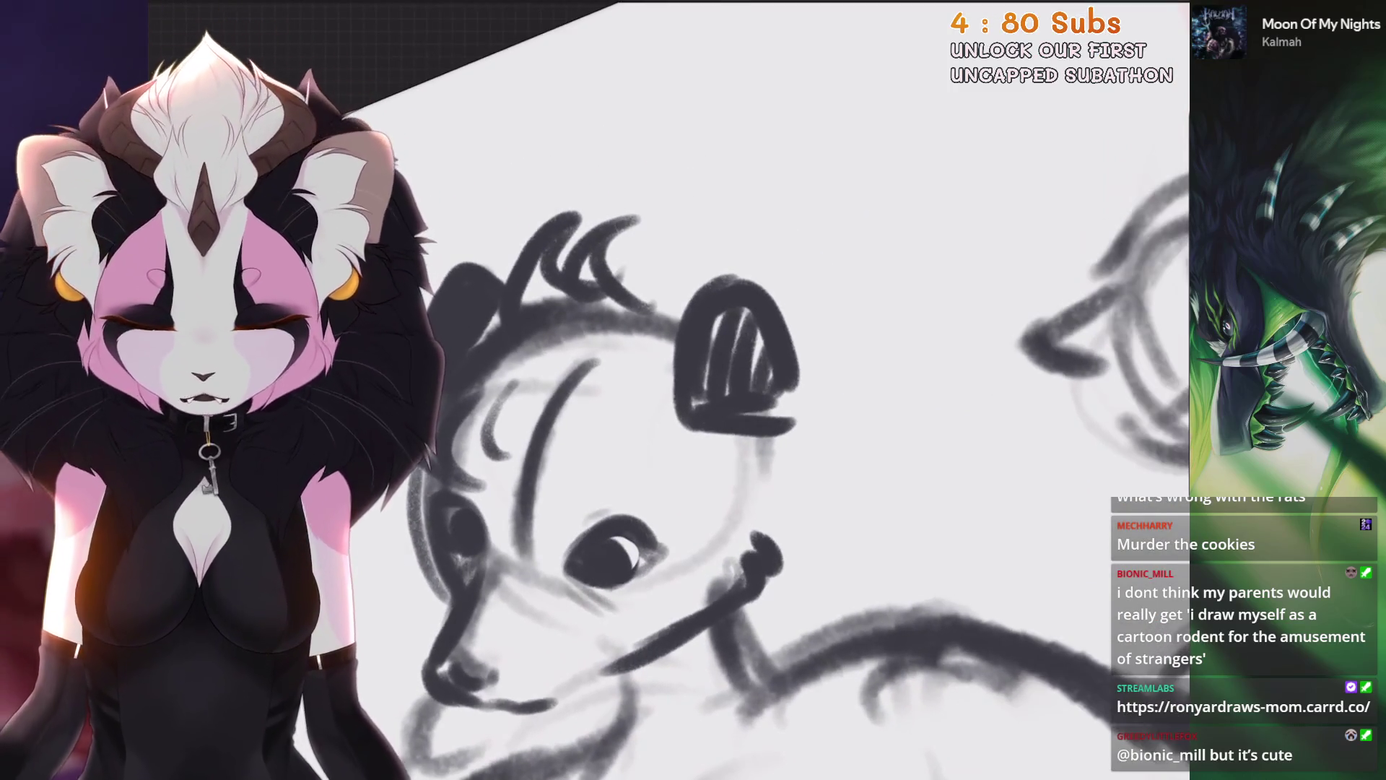
scroll(722, 434, up, 3)
drag(813, 358, 802, 404)
drag(848, 372, 828, 412)
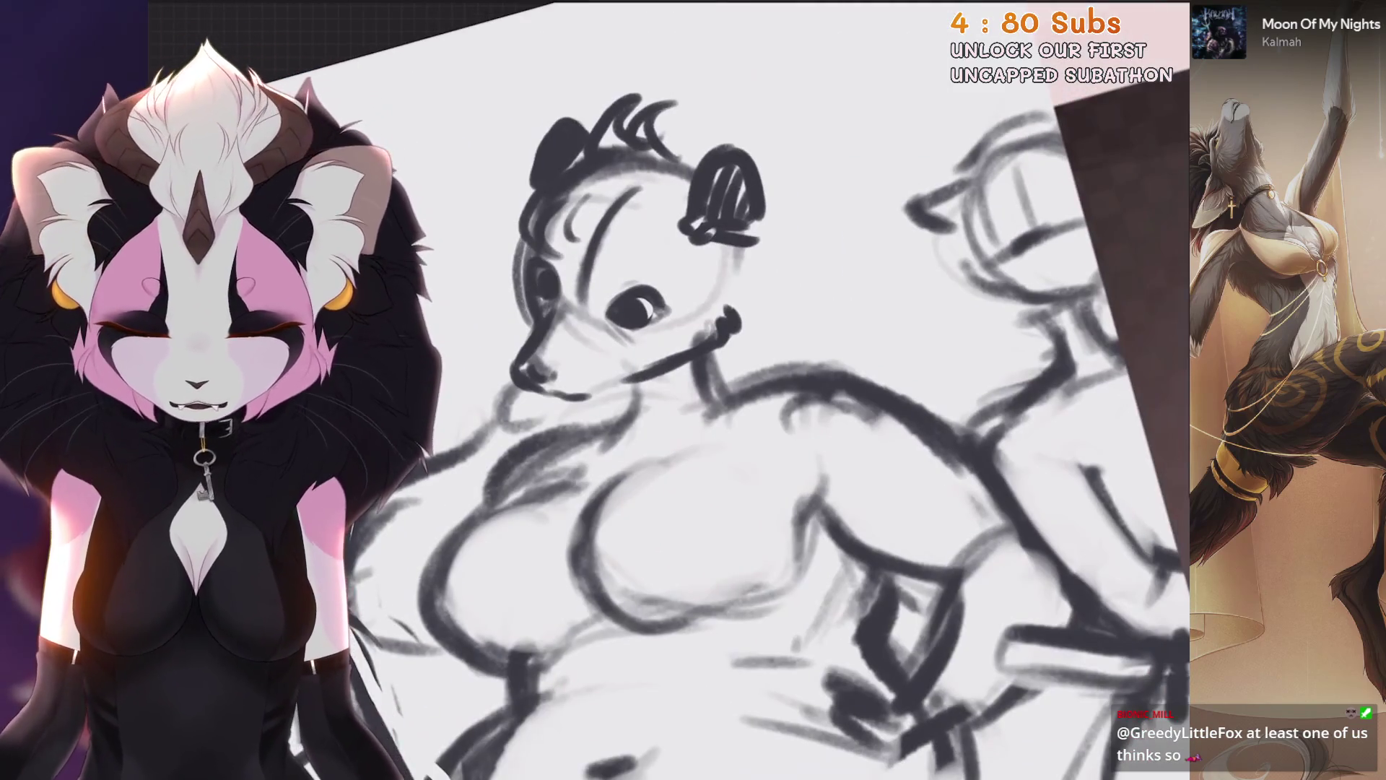
drag(697, 371, 615, 393)
Step: Remove the collar line and stray chest stroke, then sketch short strokes at the chest and neck
key(ctrl+z)
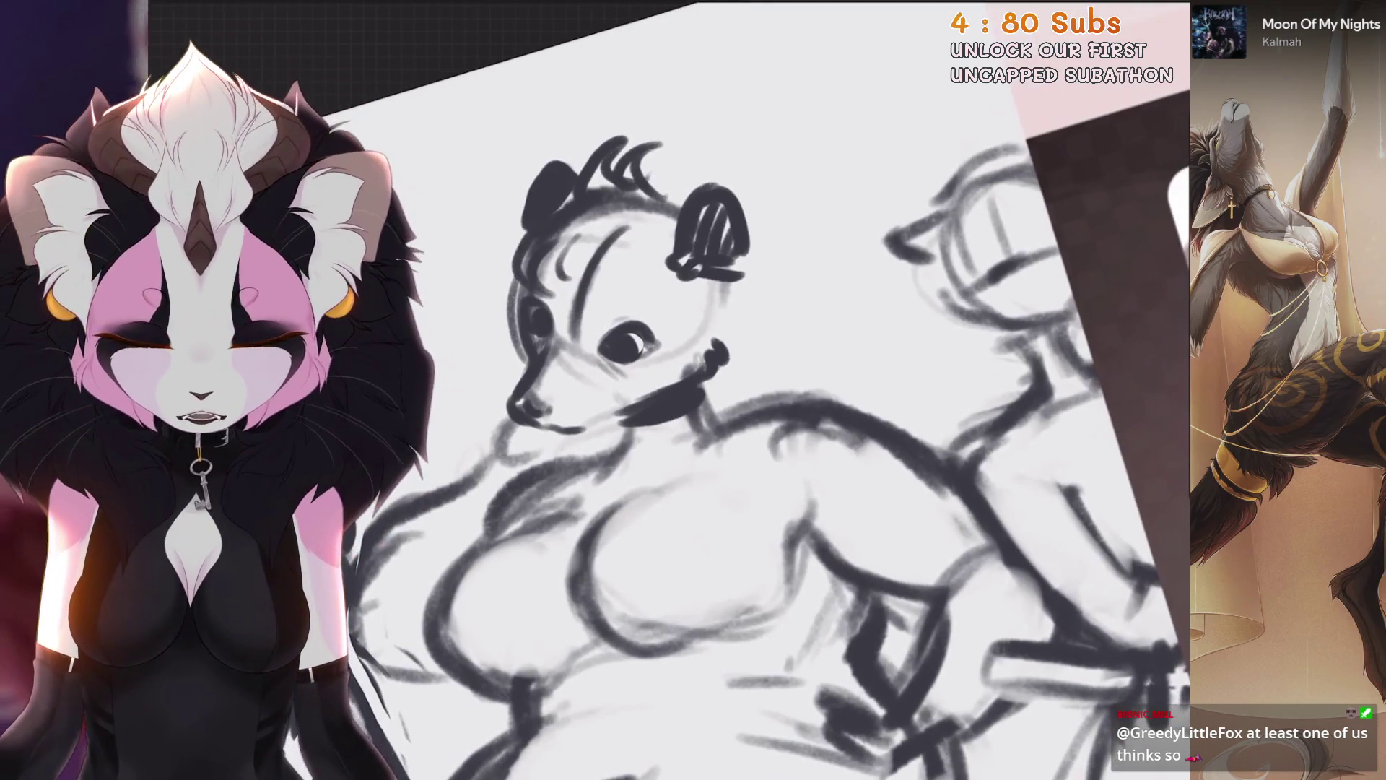
key(ctrl+z)
mouse_move(636, 428)
mouse_down()
mouse_move(582, 493)
mouse_move(590, 514)
mouse_up()
drag(729, 432, 656, 482)
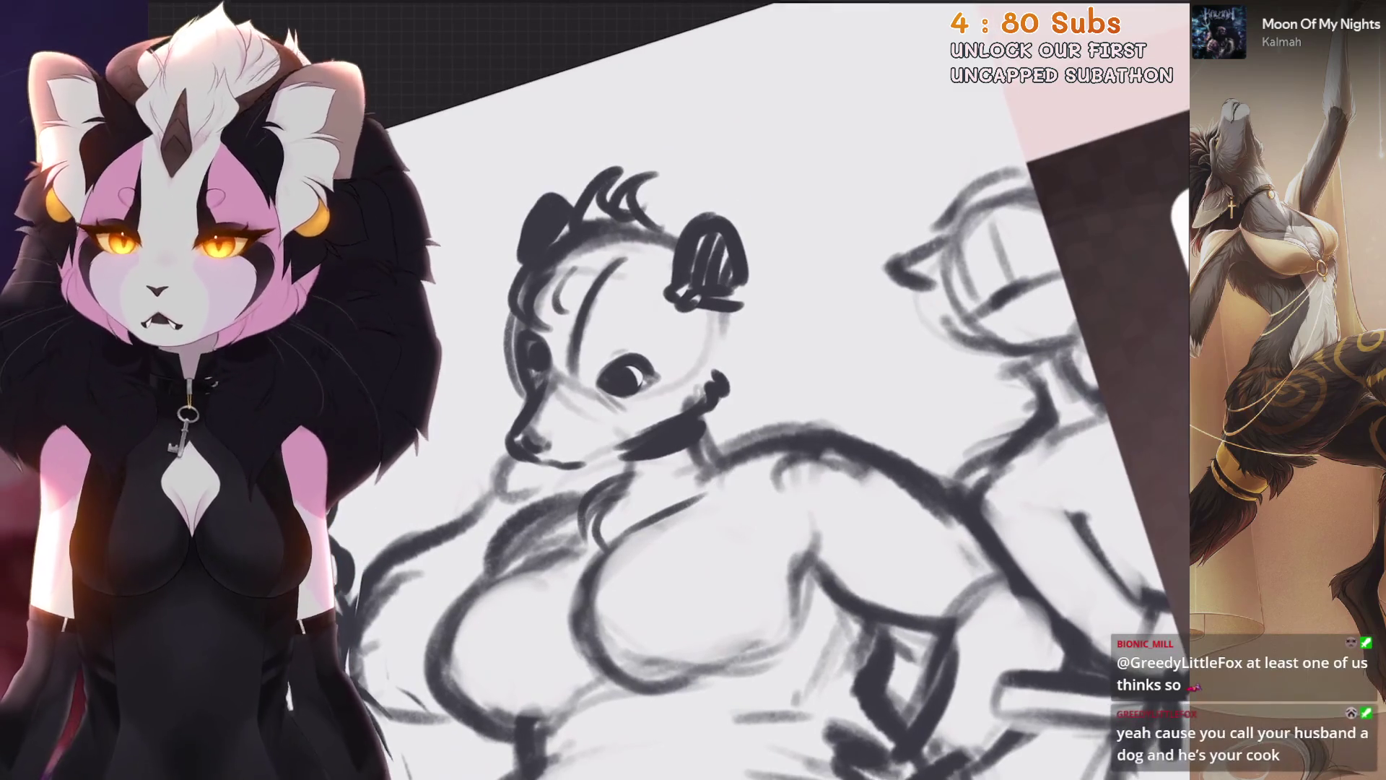
key(ctrl+z)
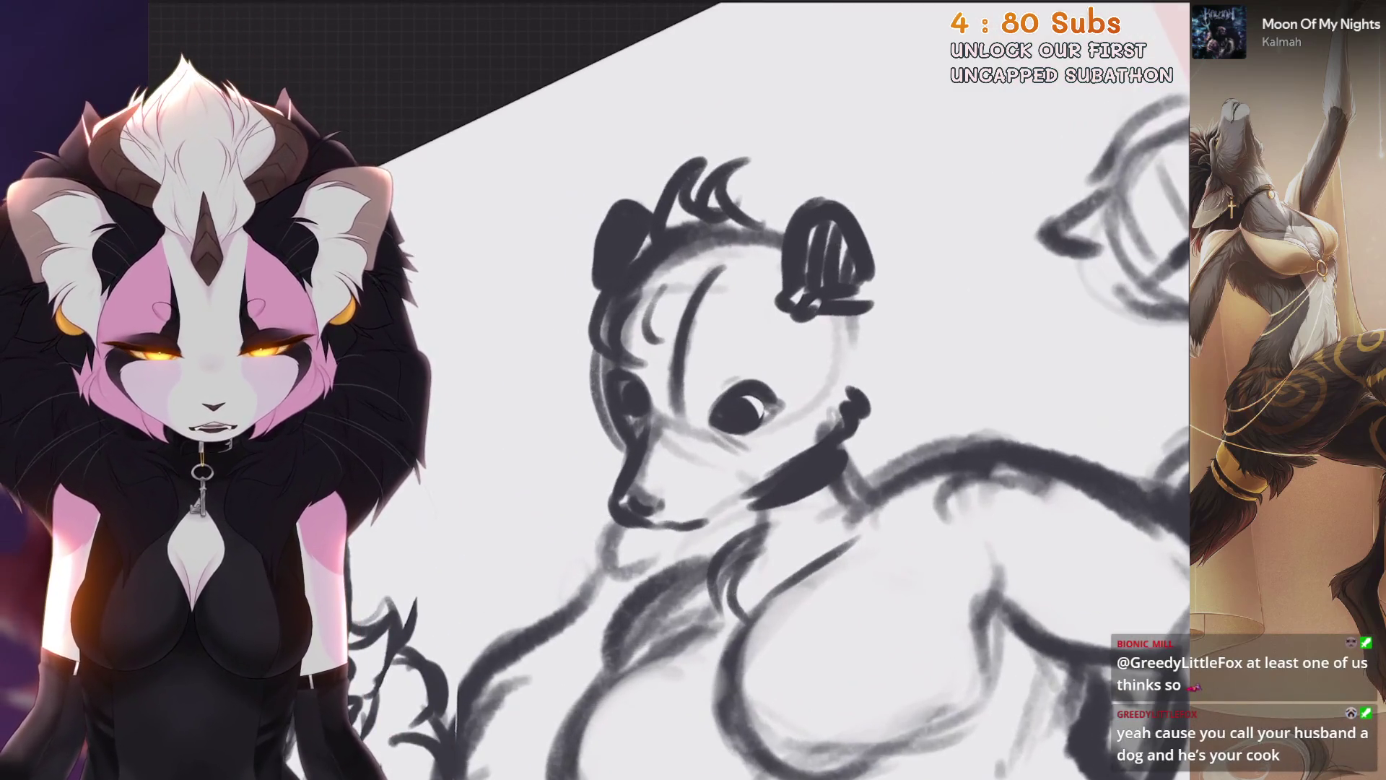
Step: Lighten lines near the ear, erase a forehead line, and add arc strokes for forehead hair
mouse_move(635, 336)
mouse_down()
mouse_move(686, 264)
mouse_move(719, 252)
mouse_up()
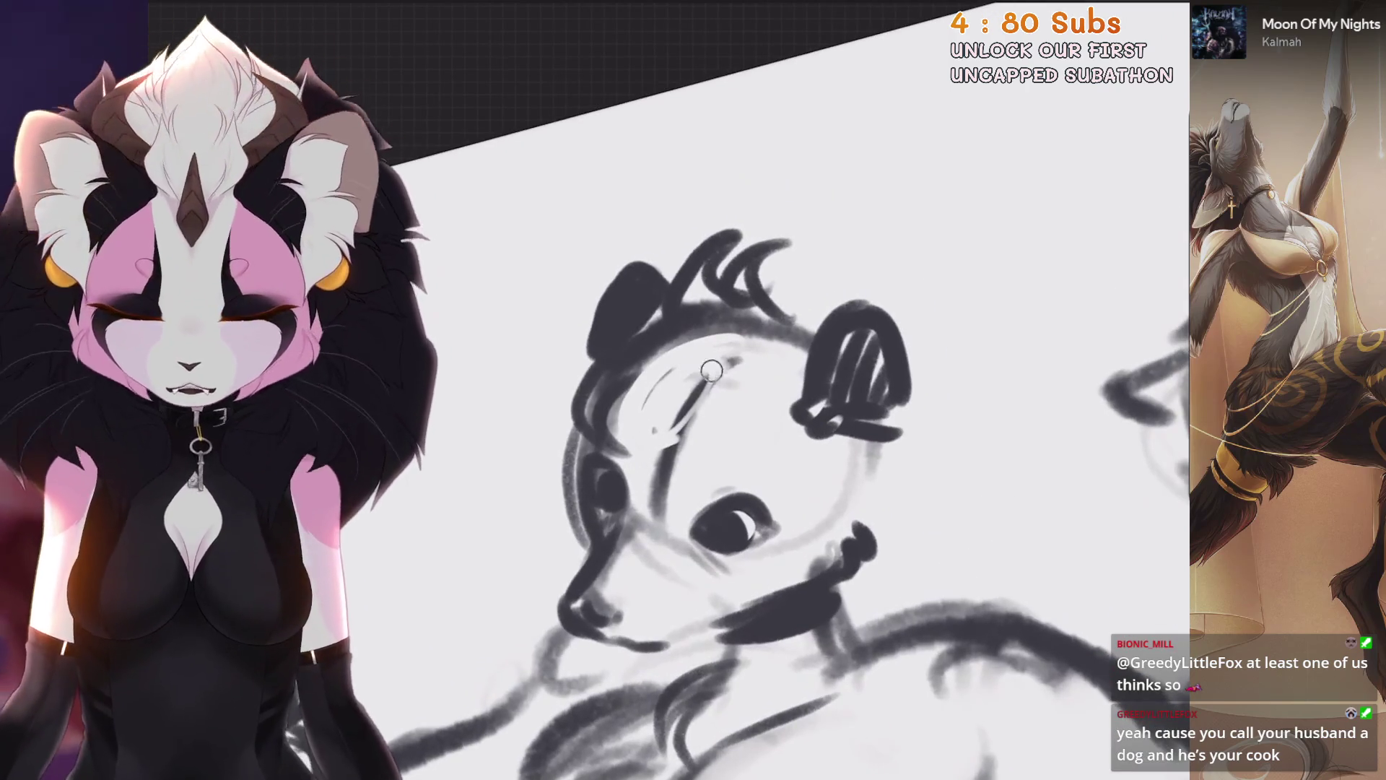
drag(722, 361, 632, 542)
mouse_move(693, 477)
mouse_down()
mouse_move(675, 563)
mouse_move(692, 553)
mouse_up()
drag(739, 511, 696, 556)
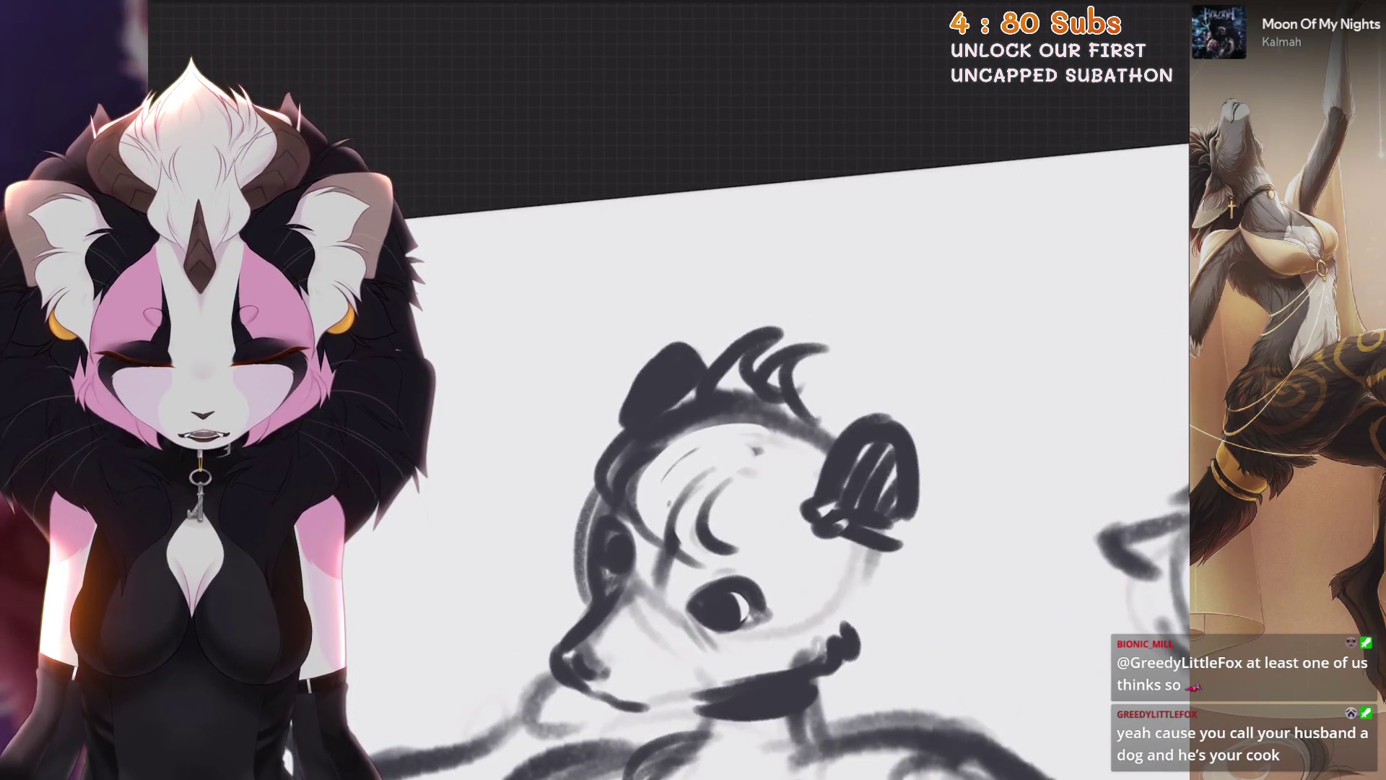
drag(716, 497, 657, 574)
mouse_move(671, 552)
mouse_down()
mouse_move(741, 473)
mouse_move(722, 549)
mouse_up()
Step: Build up the hair tufts with crescent curls and lighten the top hair and forehead stroke
drag(762, 468, 711, 556)
mouse_move(758, 405)
mouse_down()
mouse_move(802, 340)
mouse_move(827, 343)
mouse_up()
drag(801, 433, 837, 382)
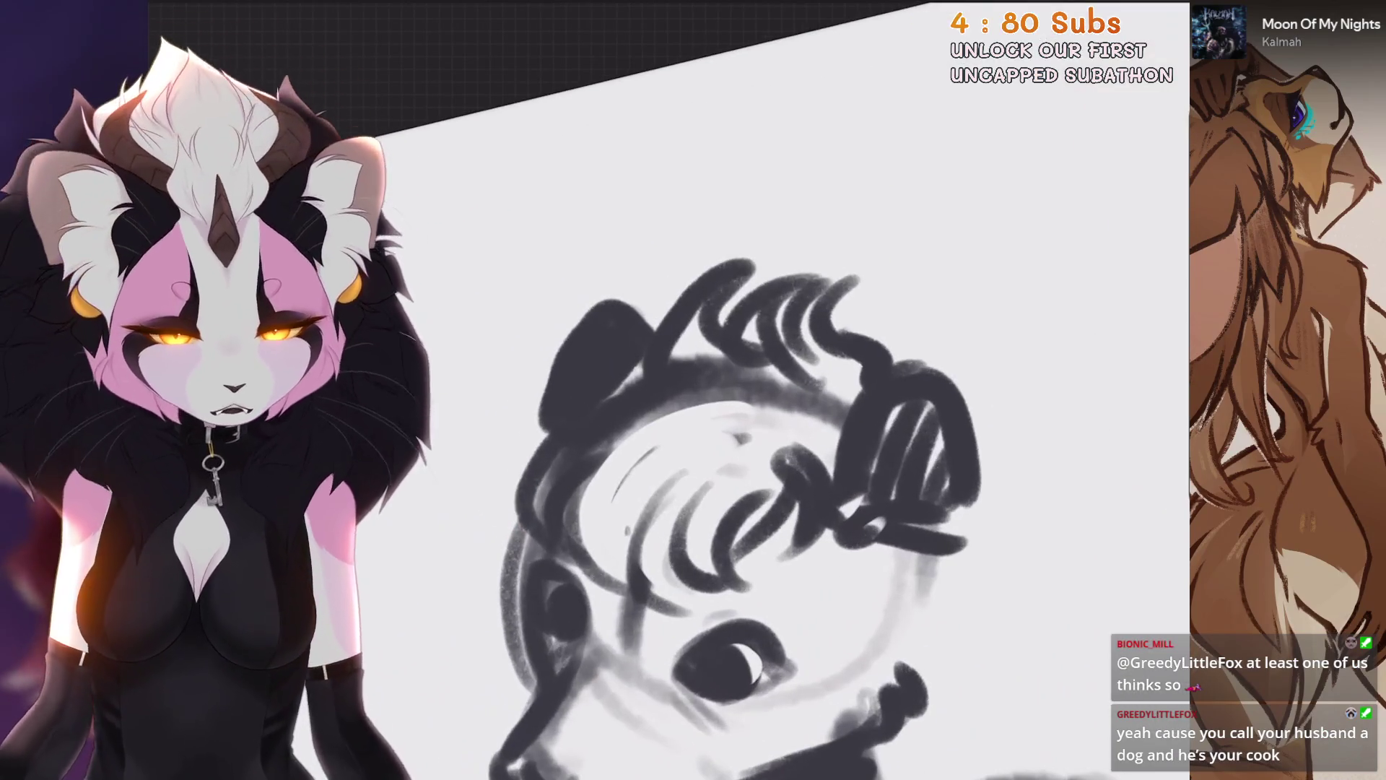
drag(831, 285, 722, 361)
mouse_move(794, 267)
mouse_down()
mouse_move(671, 382)
mouse_move(751, 357)
mouse_move(657, 433)
mouse_up()
drag(708, 454, 679, 471)
drag(679, 412, 808, 354)
drag(722, 397, 849, 340)
Step: Add dark curly hair strokes at the forehead, undoing then restoring the last strokes
drag(661, 444, 758, 477)
mouse_move(780, 372)
mouse_down()
mouse_move(749, 443)
mouse_move(798, 437)
mouse_up()
drag(823, 372, 783, 440)
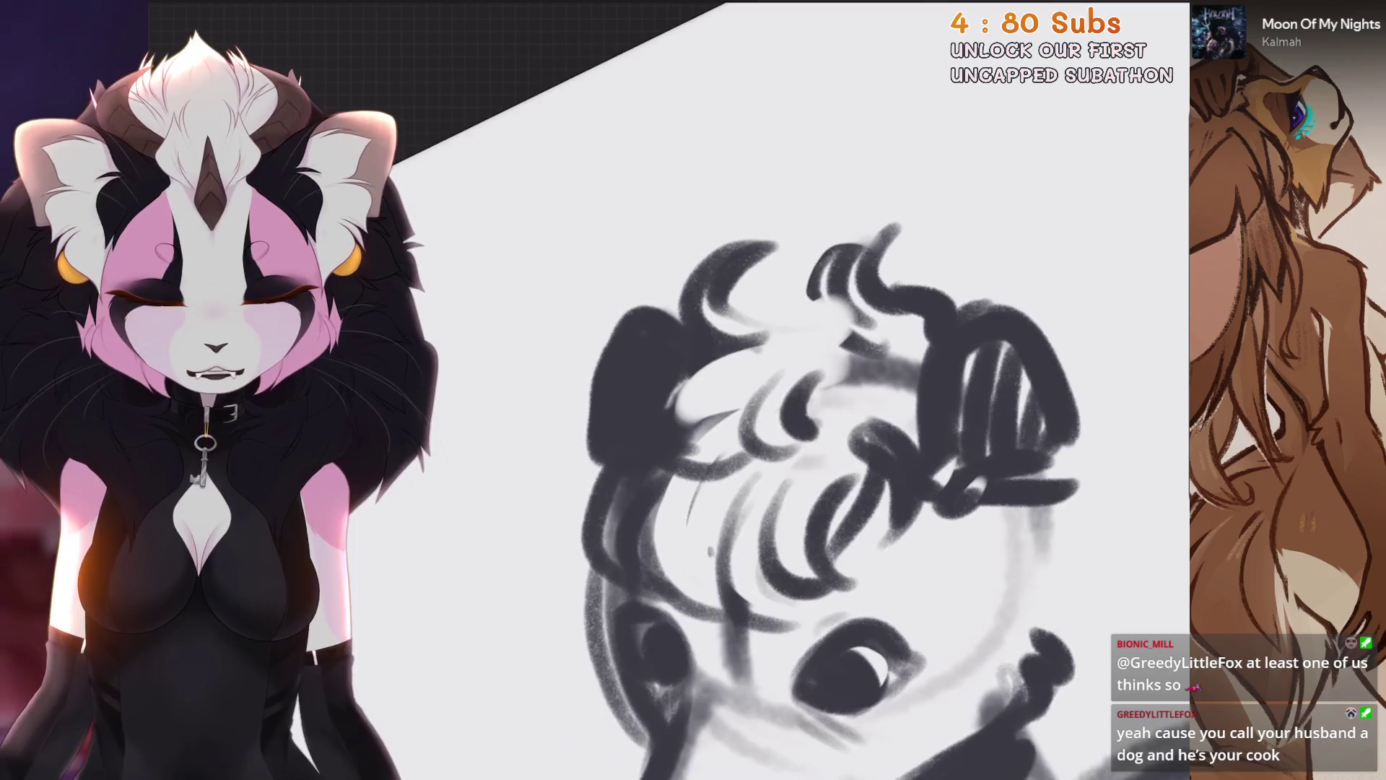
drag(704, 325, 691, 394)
key(ctrl+z)
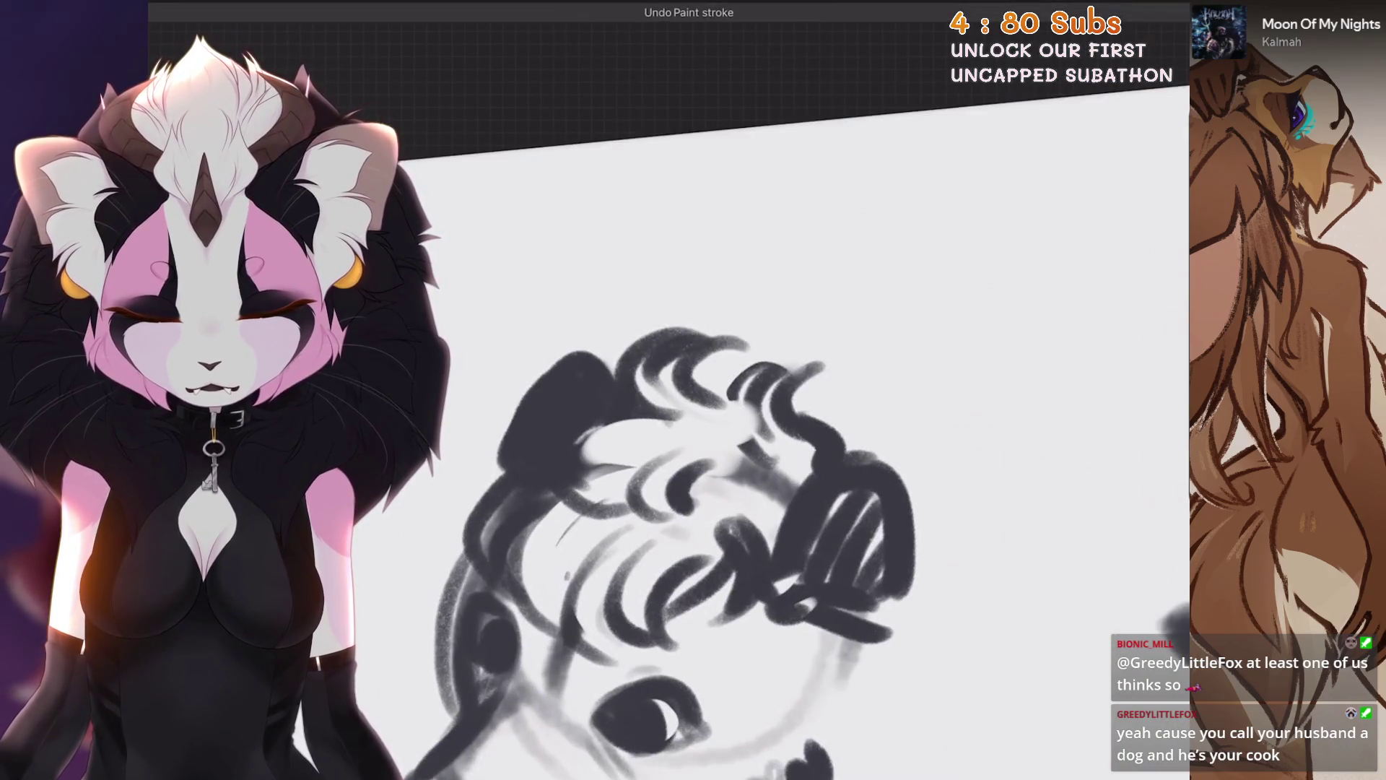
key(ctrl+z)
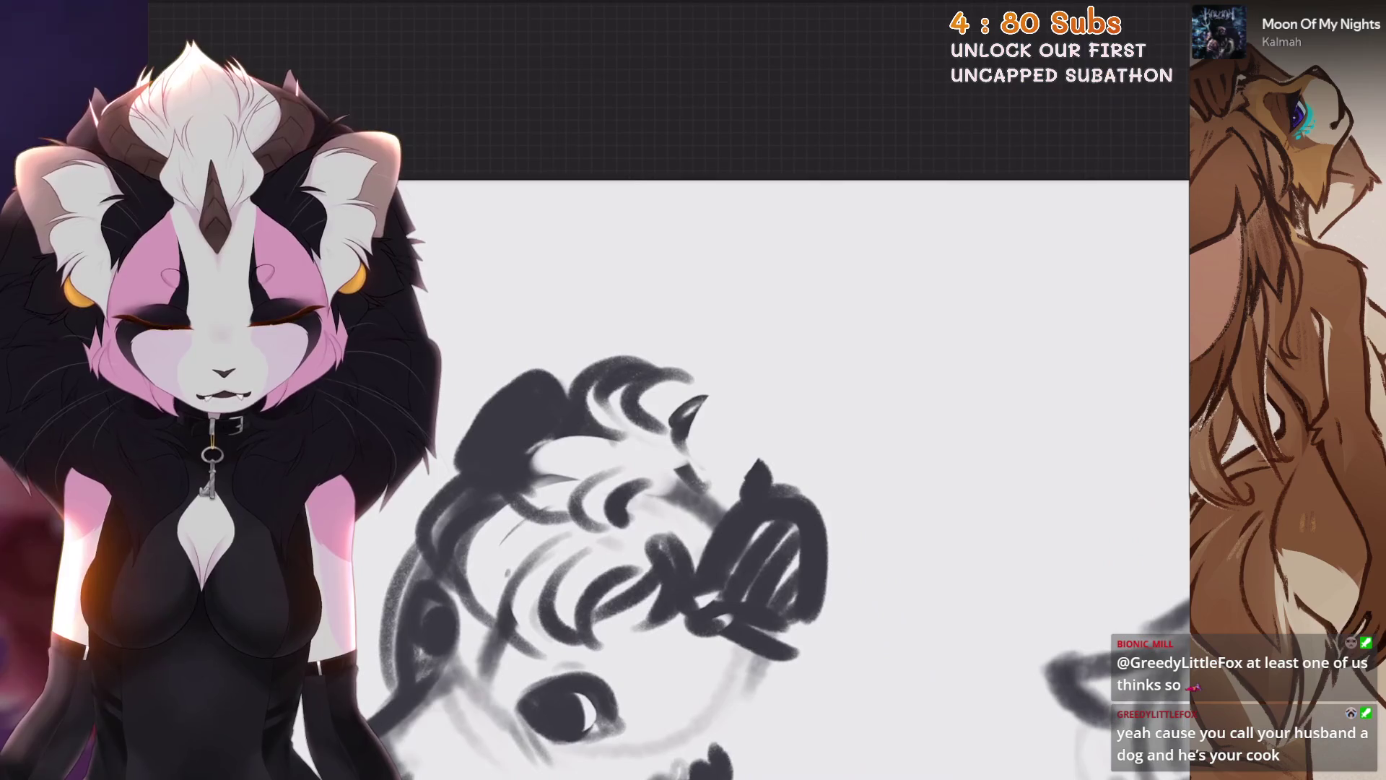
key(ctrl+shift+z)
key(ctrl+shift+z)
key(ctrl+shift+z)
Step: Paint curly fur along the chin and neck, with more curls below them
scroll(675, 373, up, 3)
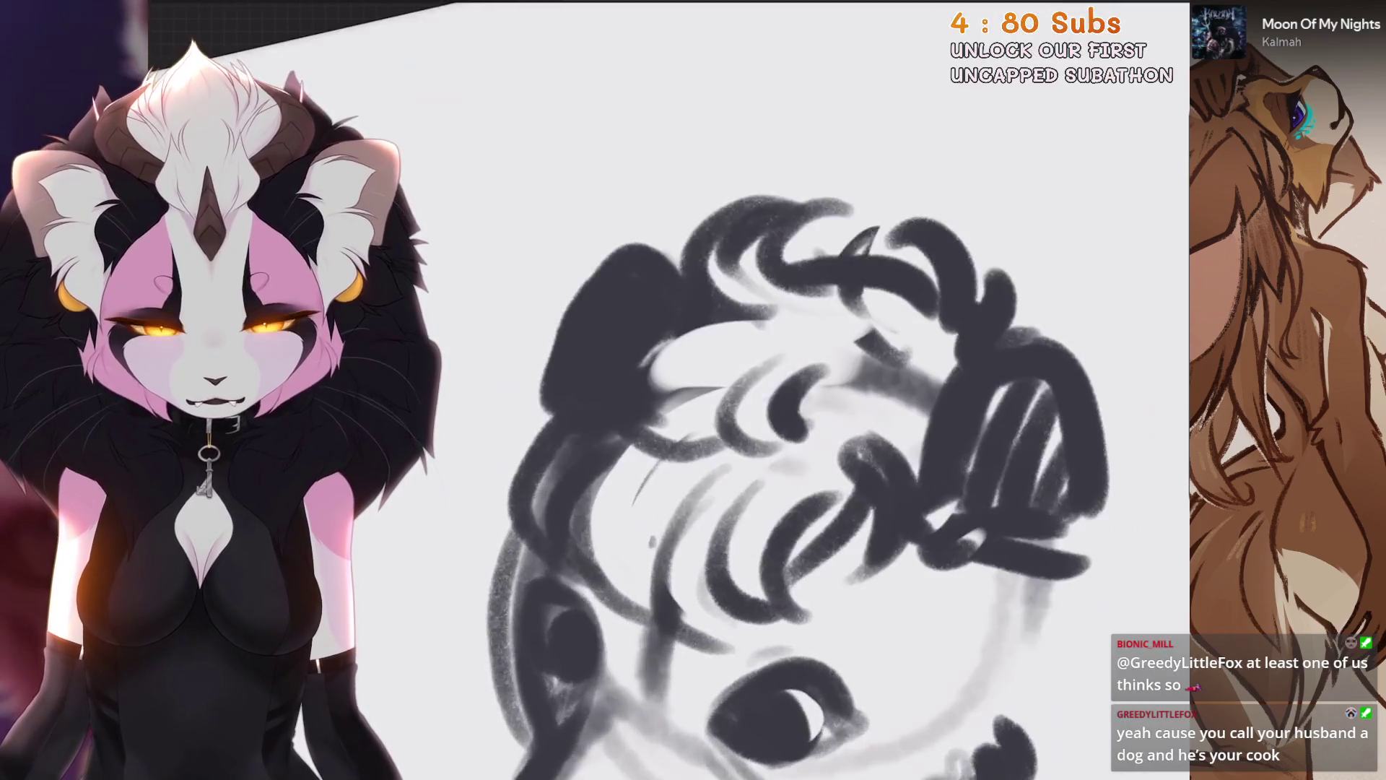
scroll(675, 373, up, 2)
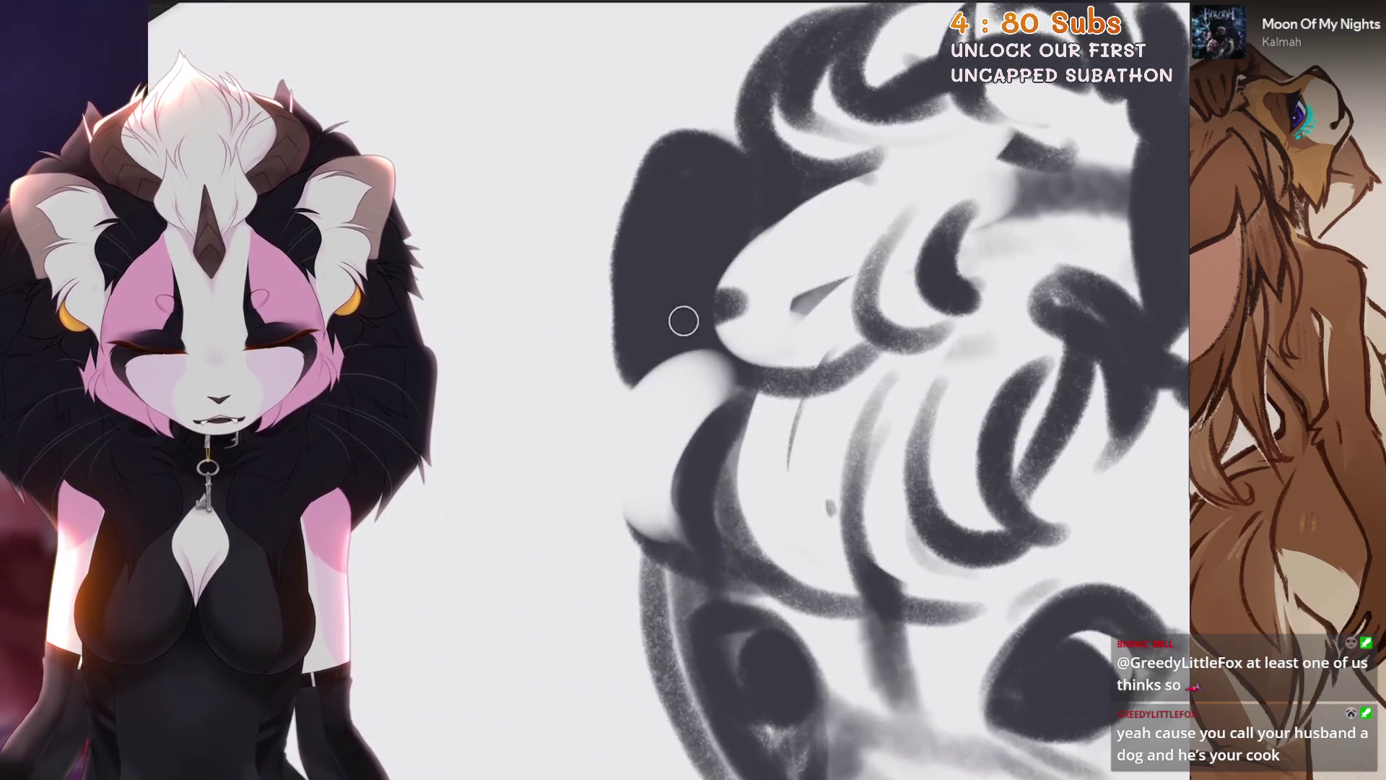
scroll(639, 533, down, 5)
scroll(675, 373, up, 5)
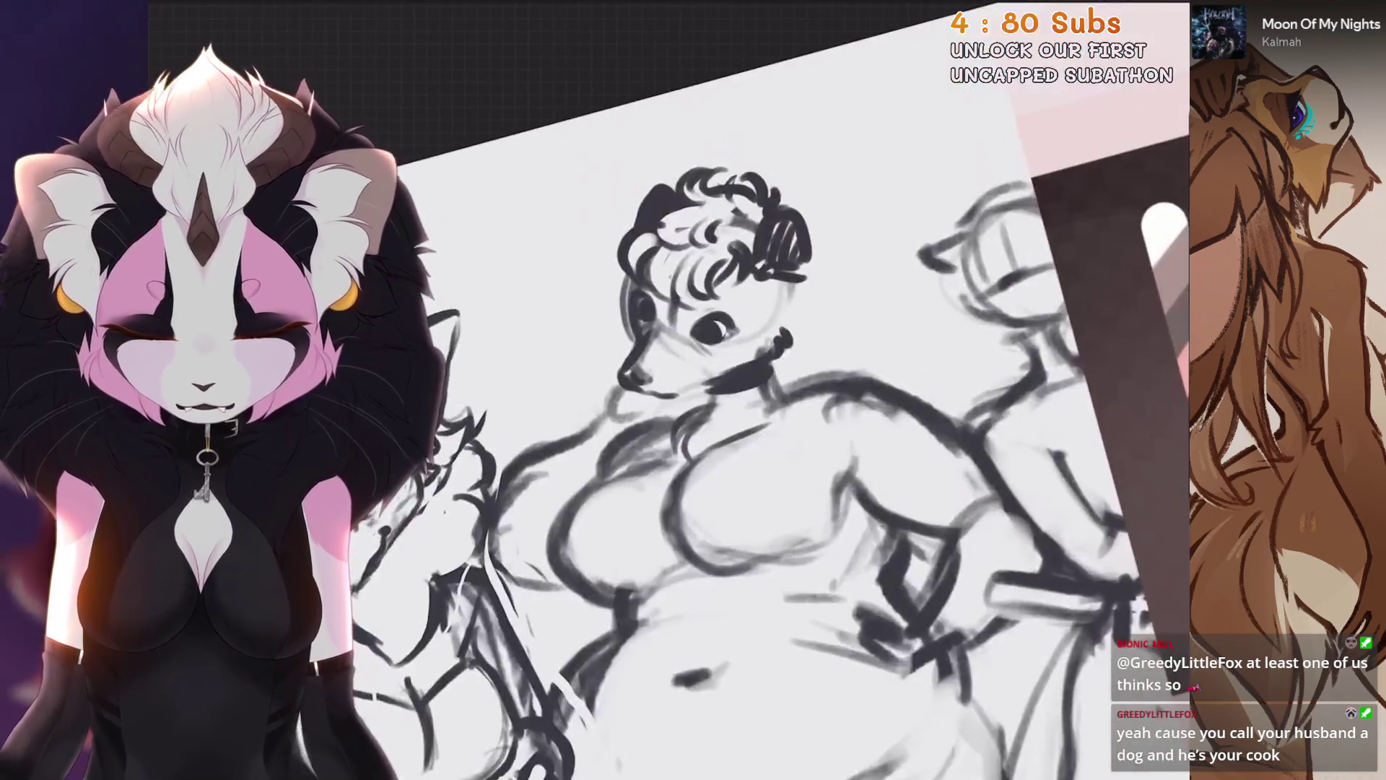
scroll(722, 361, up, 2)
scroll(817, 342, up, 2)
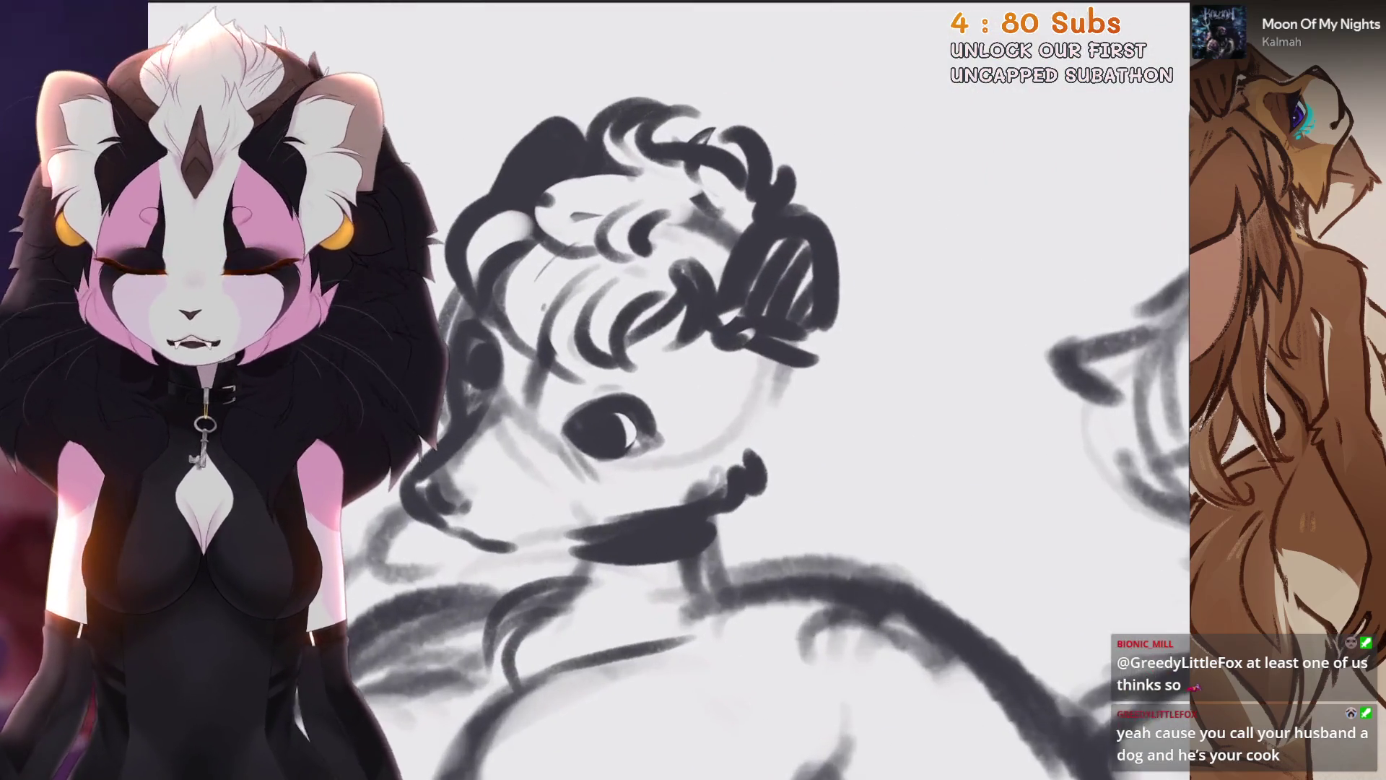
mouse_move(830, 372)
mouse_down()
mouse_move(776, 408)
mouse_move(758, 476)
mouse_up()
scroll(758, 477, down, 1)
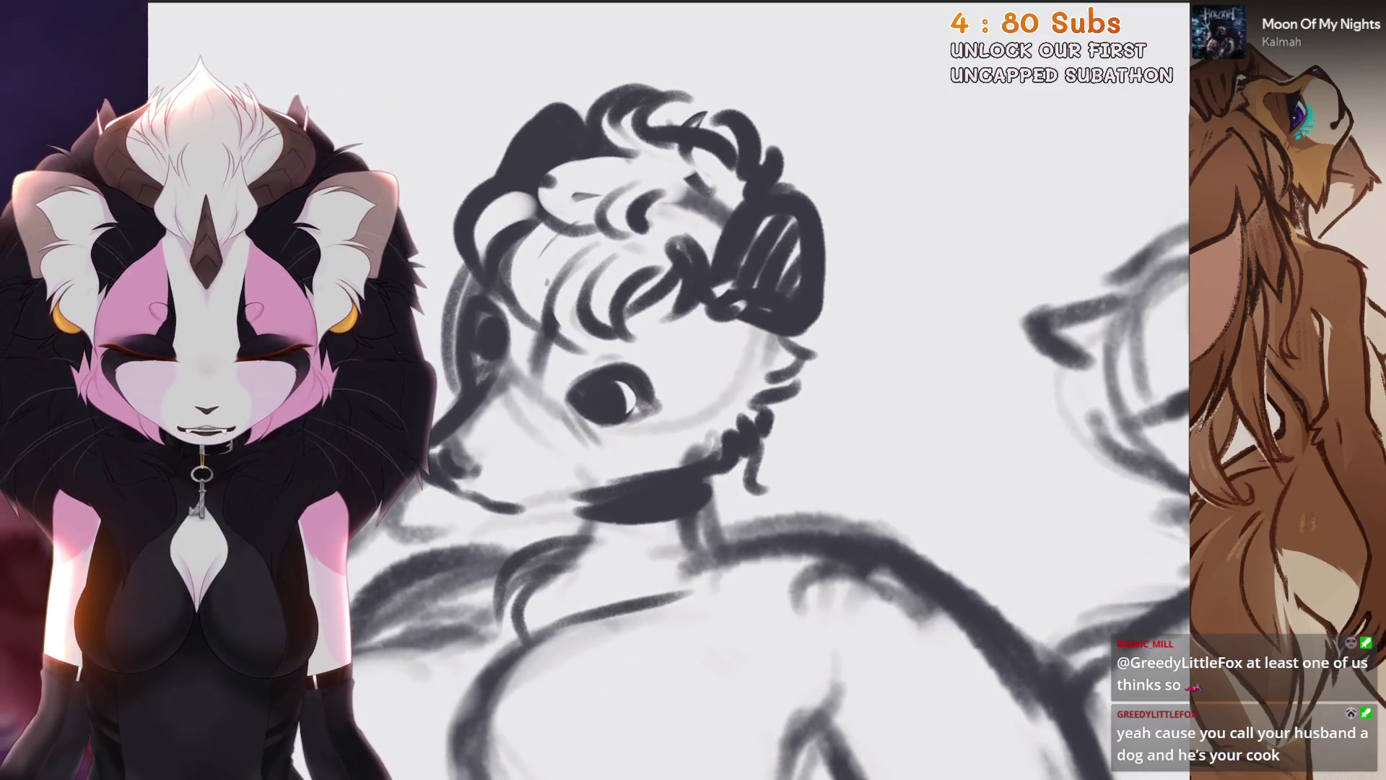
mouse_move(751, 419)
mouse_down()
mouse_move(780, 466)
mouse_move(744, 520)
mouse_move(780, 541)
mouse_up()
scroll(780, 542, up, 1)
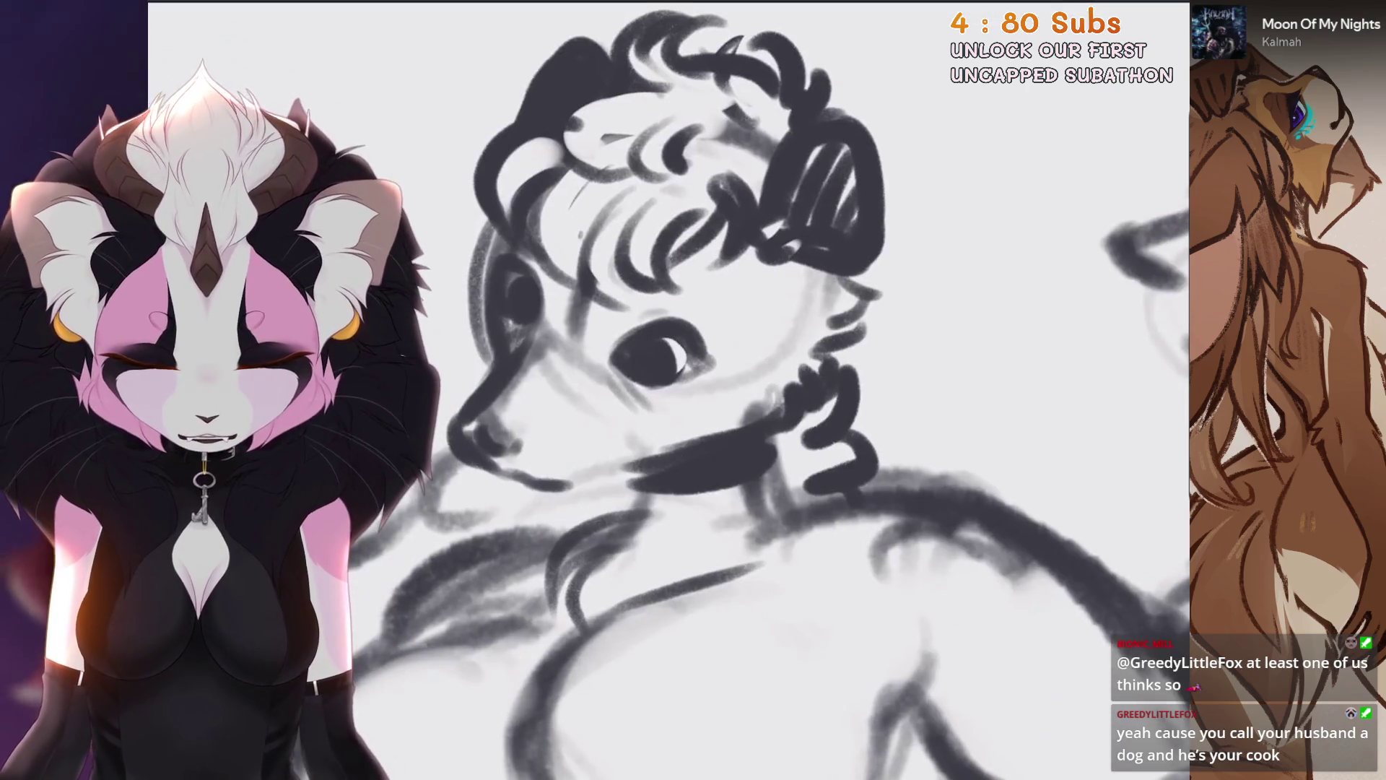
scroll(723, 390, up, 1)
scroll(722, 390, up, 1)
Step: Replace the chin strokes with new short ones and rotate the canvas to angle the muzzle
key(ctrl+z)
key(ctrl+z)
key(ctrl+z)
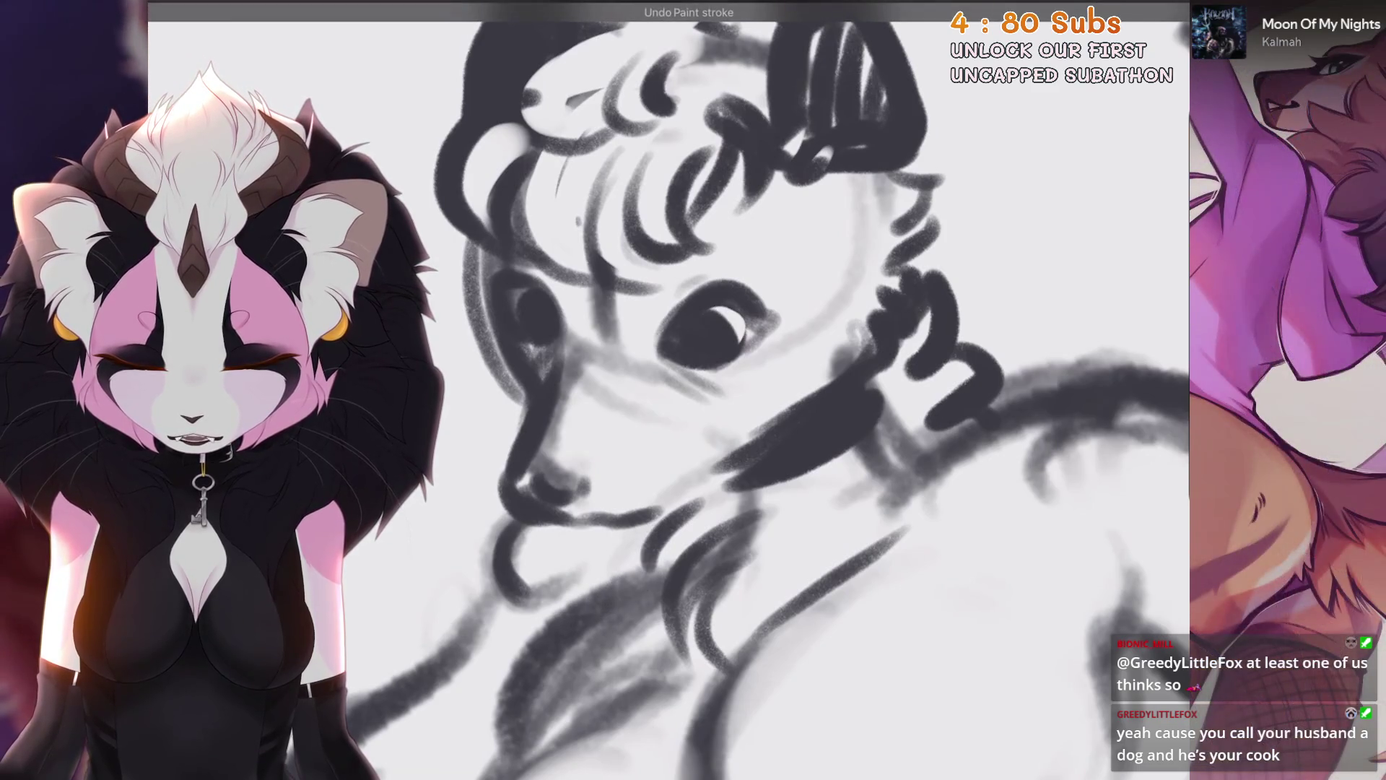
key(ctrl+z)
drag(647, 523, 520, 610)
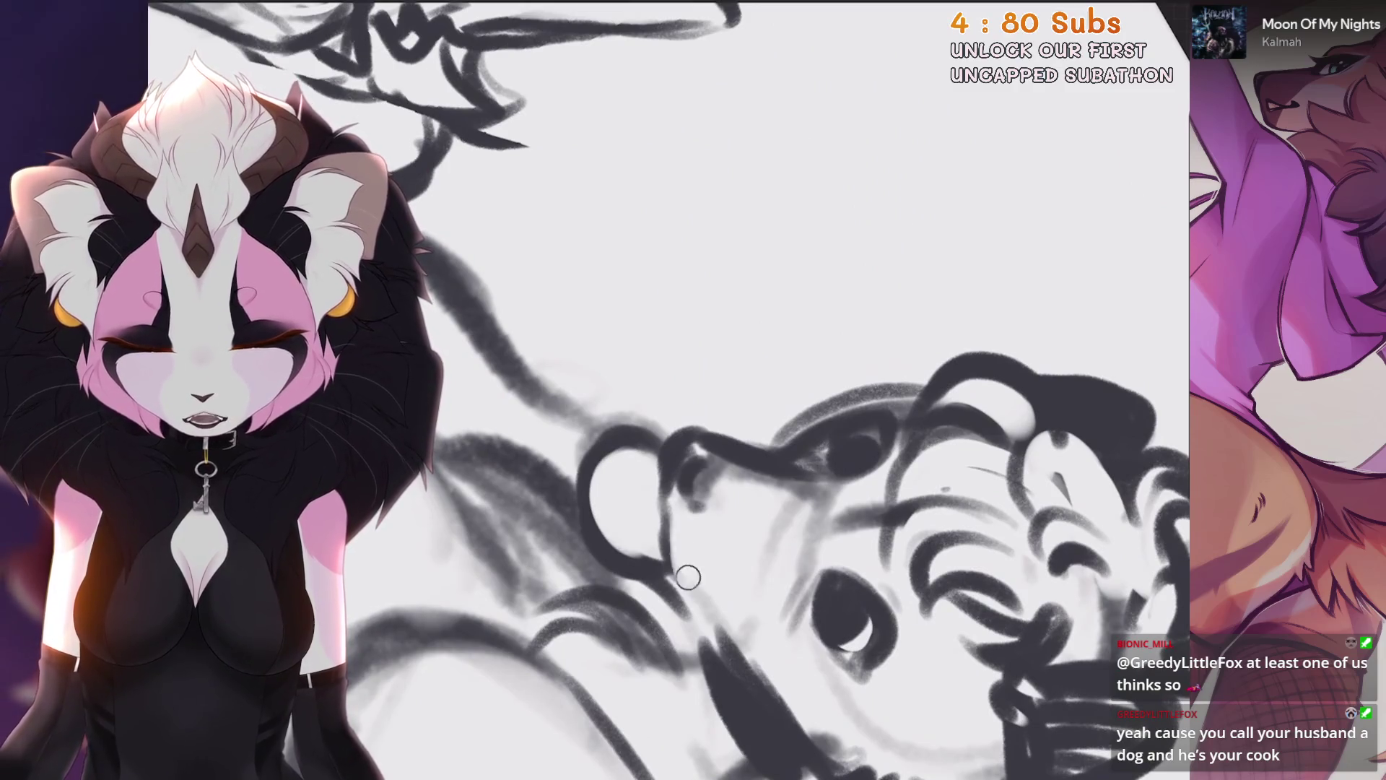
drag(688, 577, 689, 392)
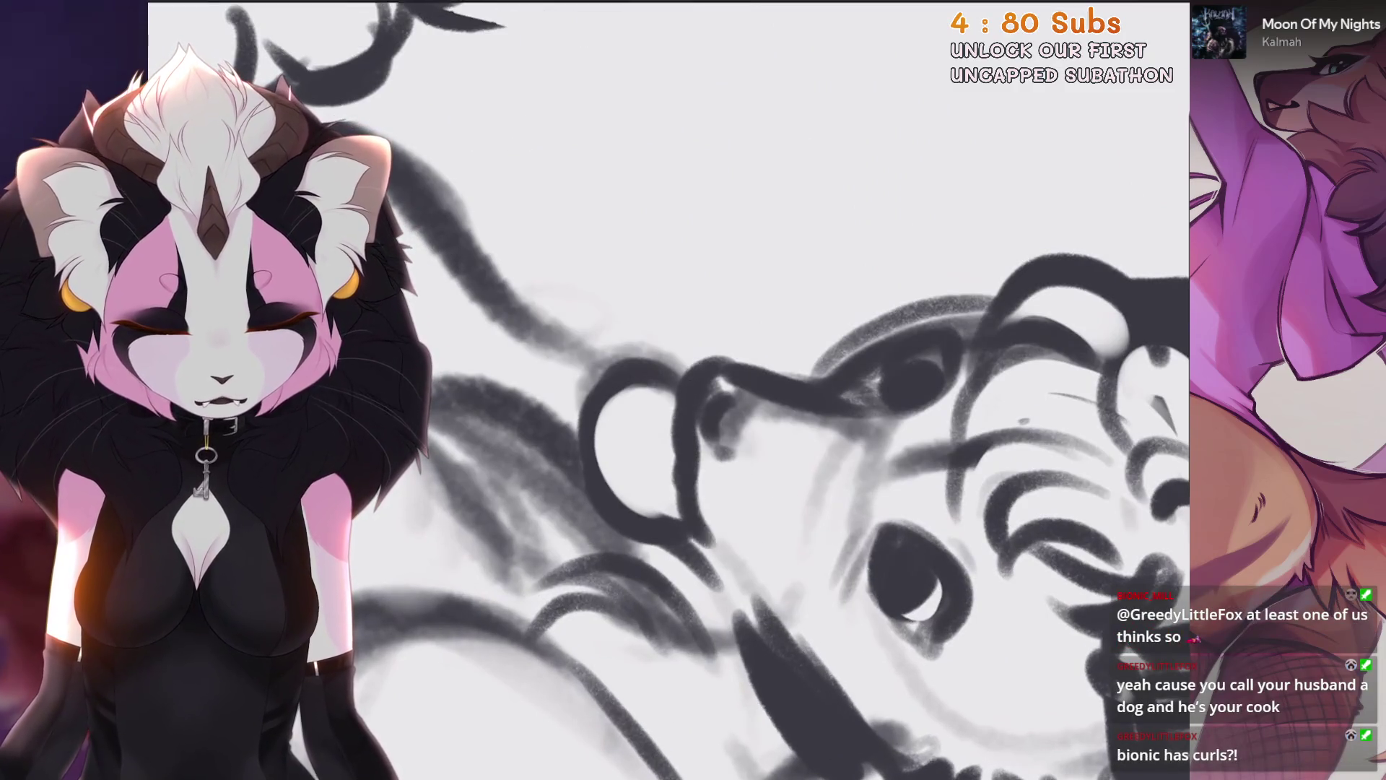
scroll(837, 308, up, 3)
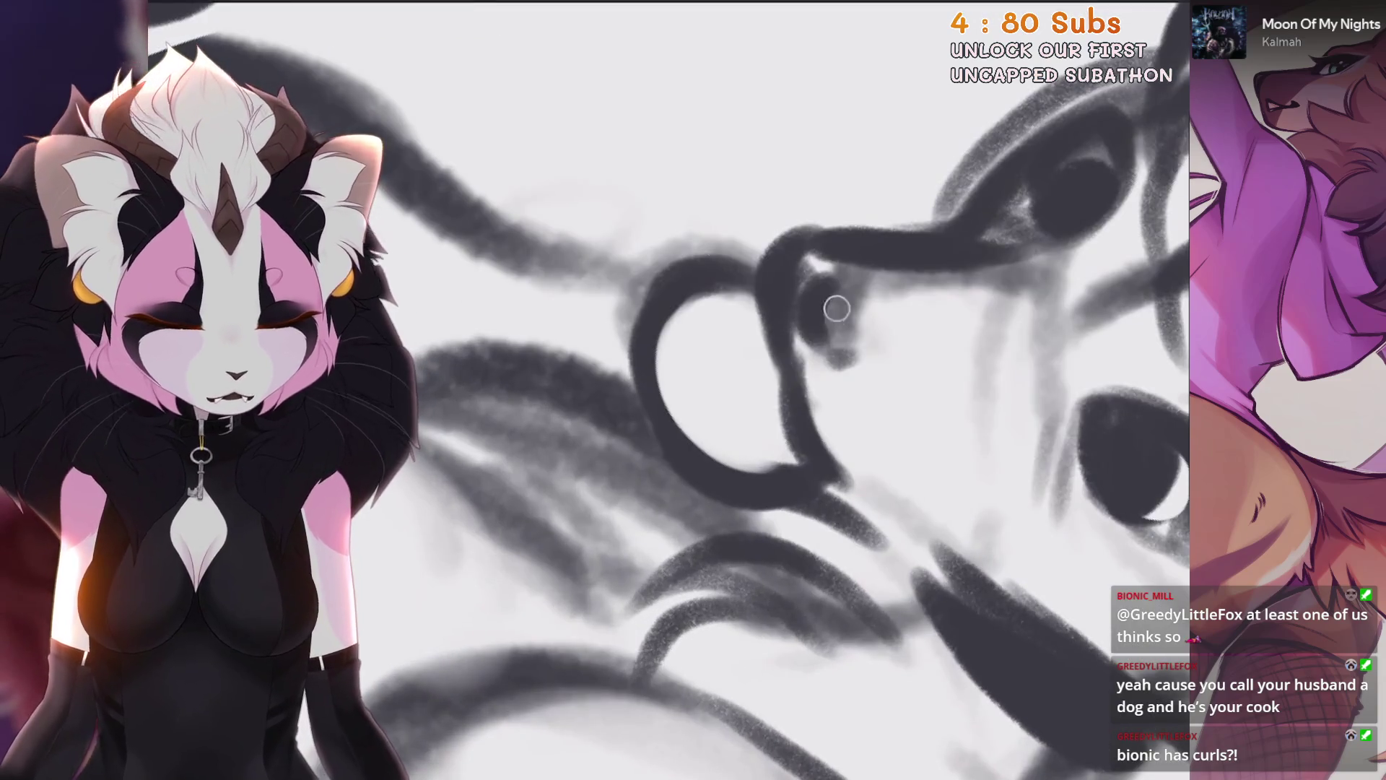
Step: Erase the smudge inside the tongue loop, lighten the nose bridge, and refine the nose outline
drag(837, 308, 813, 270)
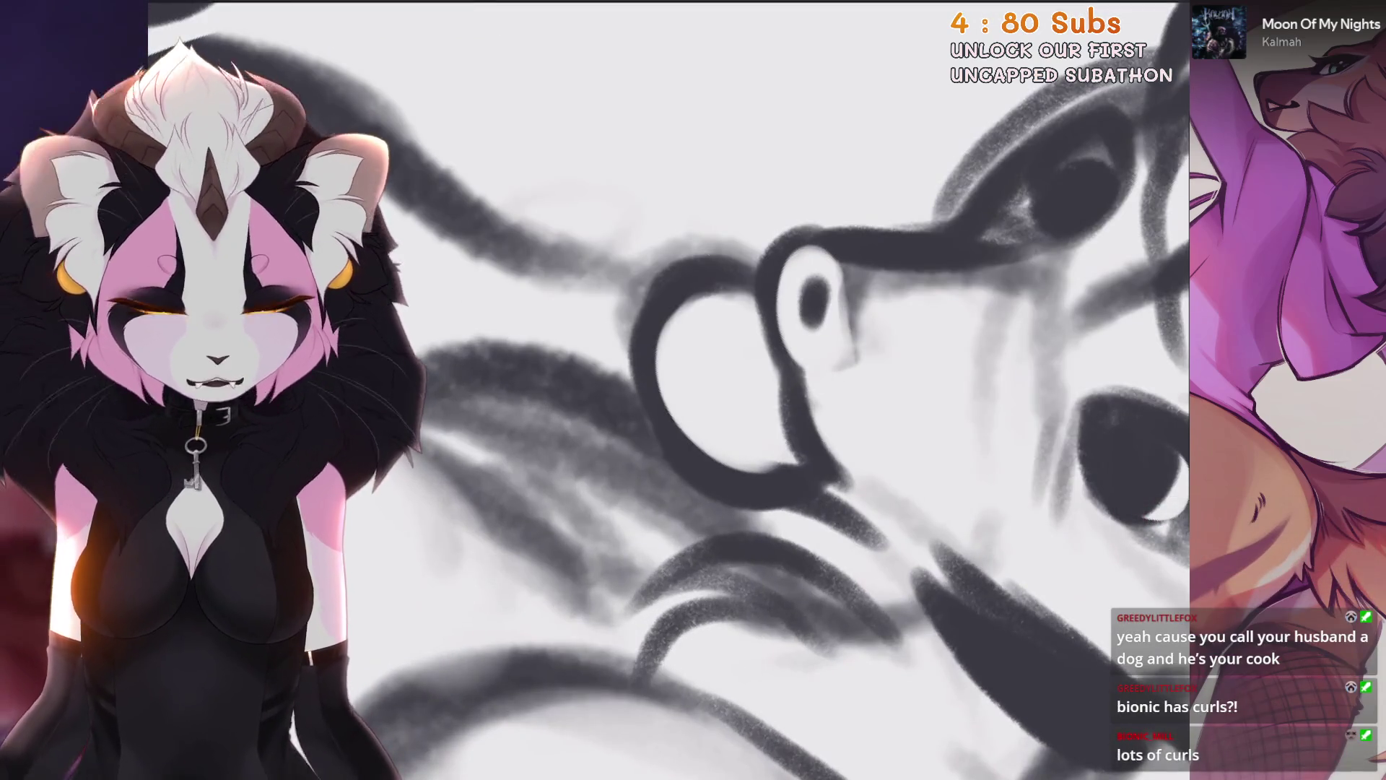
scroll(794, 390, down, 3)
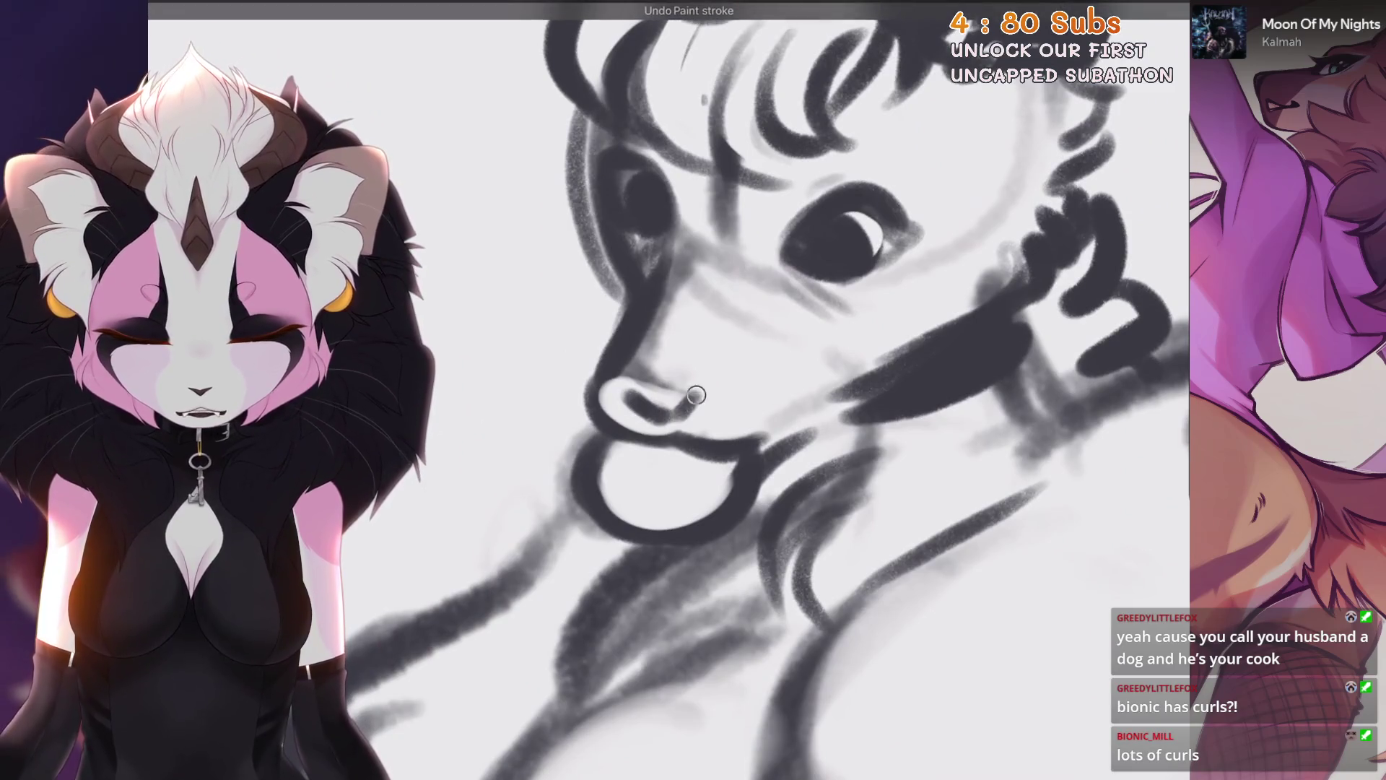
scroll(687, 392, down, 3)
scroll(732, 417, up, 5)
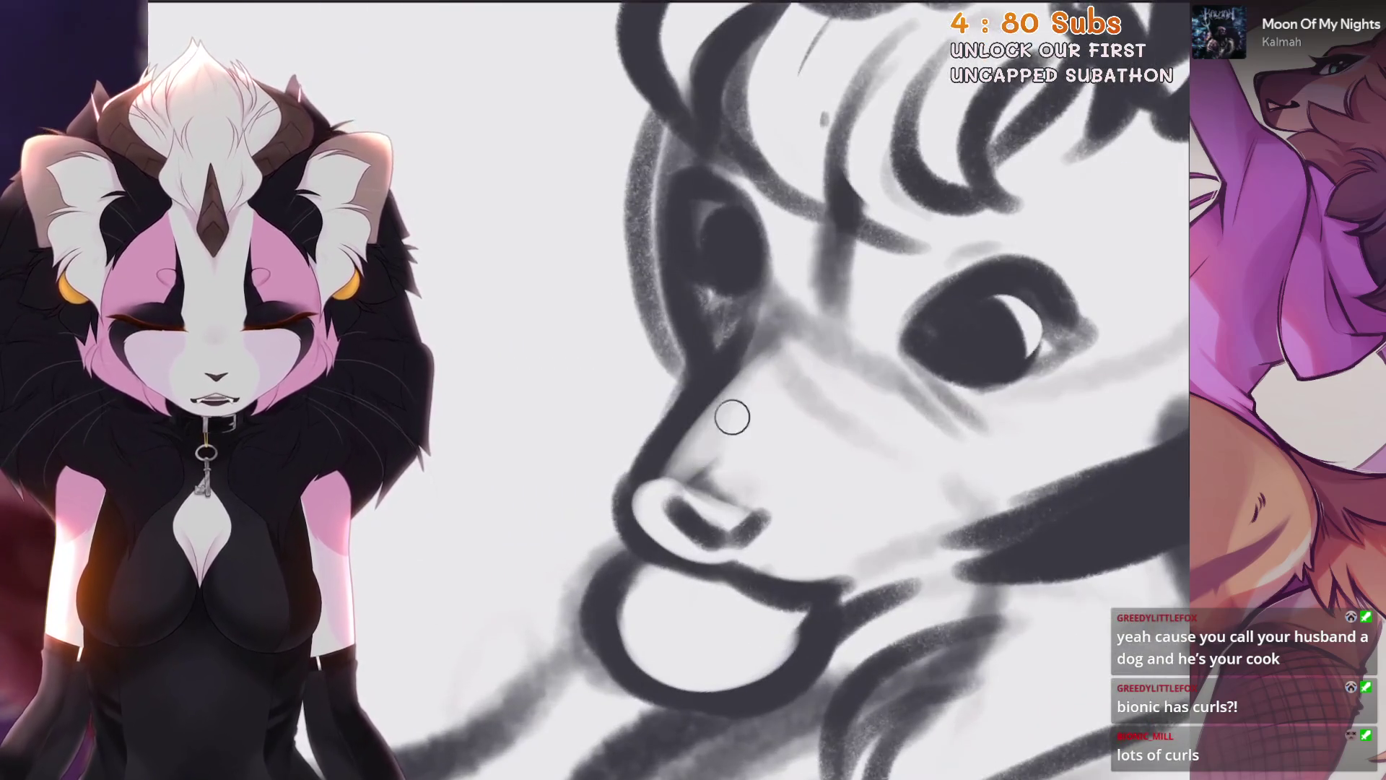
mouse_move(732, 418)
mouse_down()
mouse_move(715, 325)
mouse_move(664, 477)
mouse_up()
drag(758, 318, 643, 520)
scroll(794, 397, up, 1)
drag(635, 448, 672, 535)
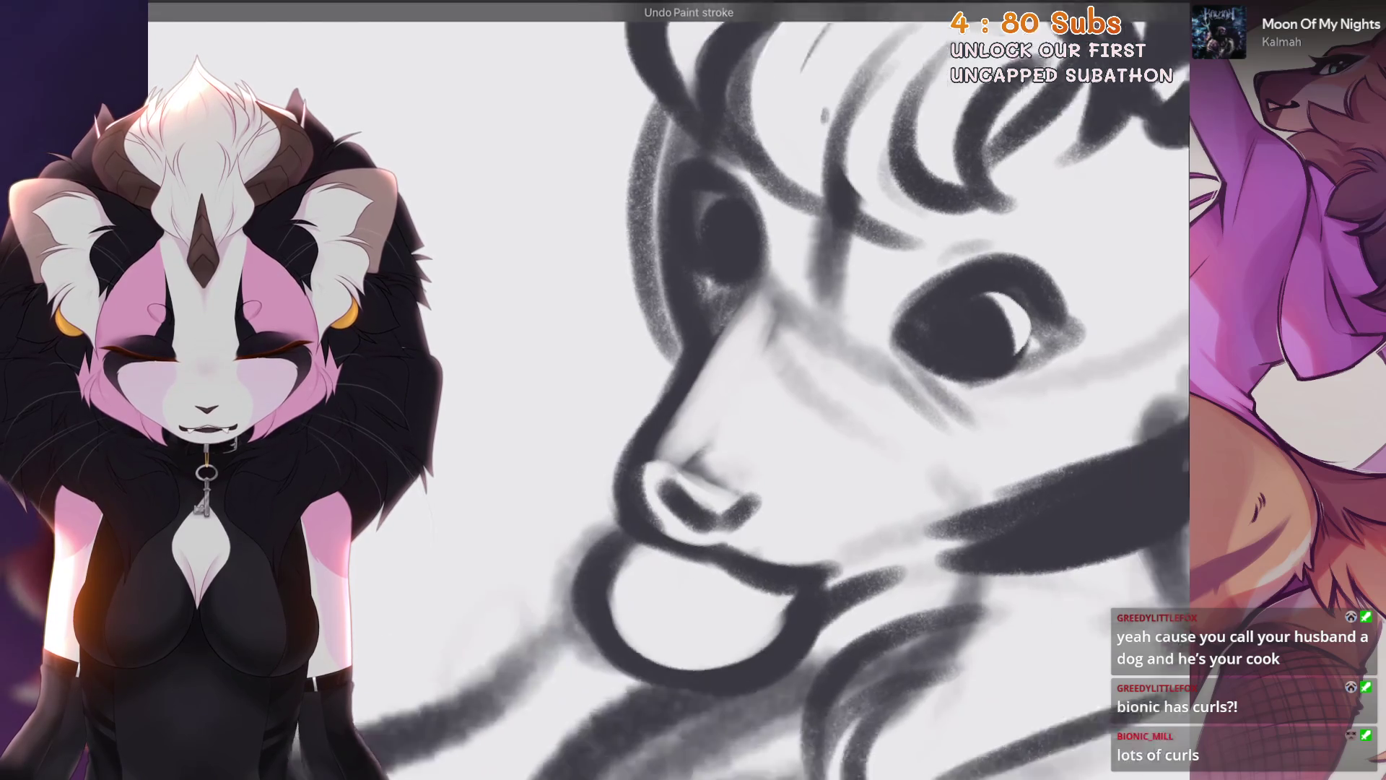
Step: Try erasing around the nose, then revert that erase and the short cheek stroke
scroll(722, 390, down, 3)
scroll(723, 390, up, 2)
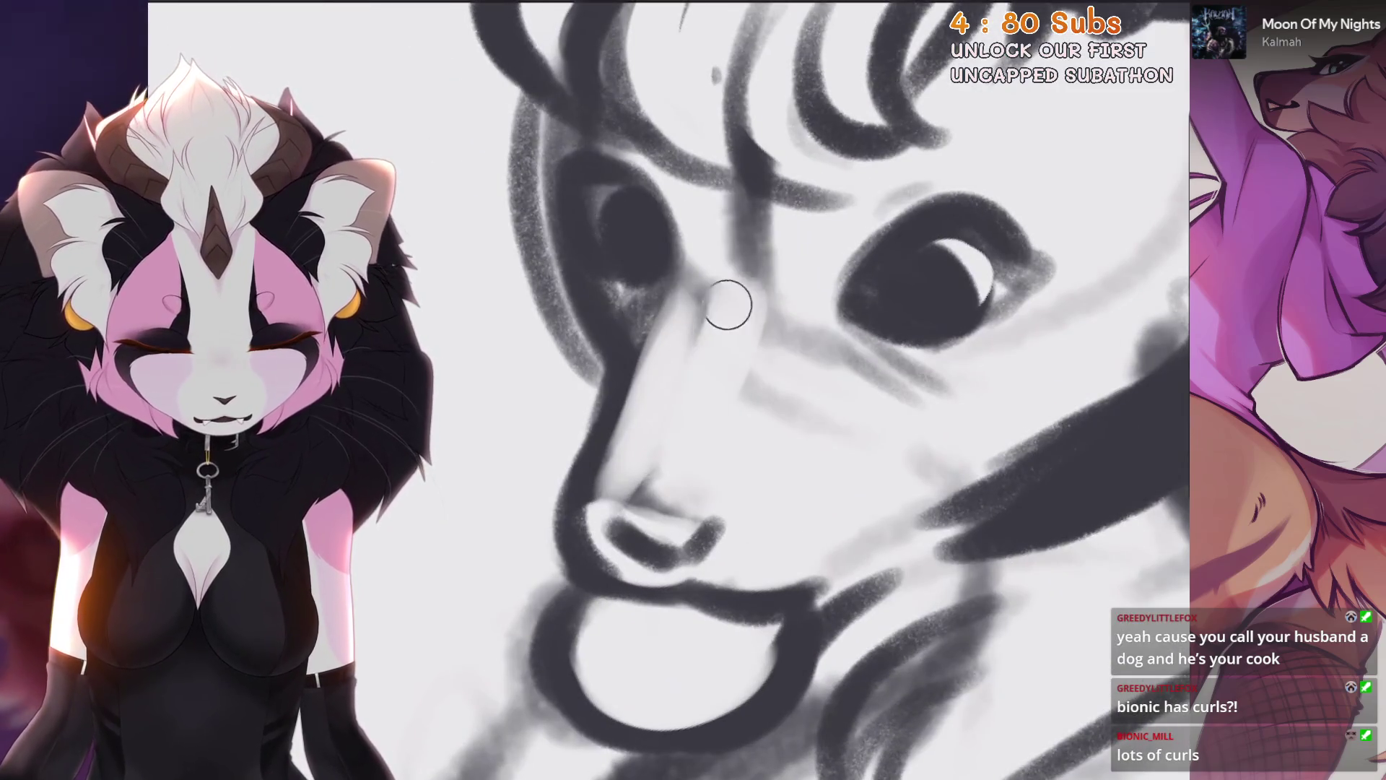
scroll(759, 371, down, 1)
scroll(722, 390, up, 3)
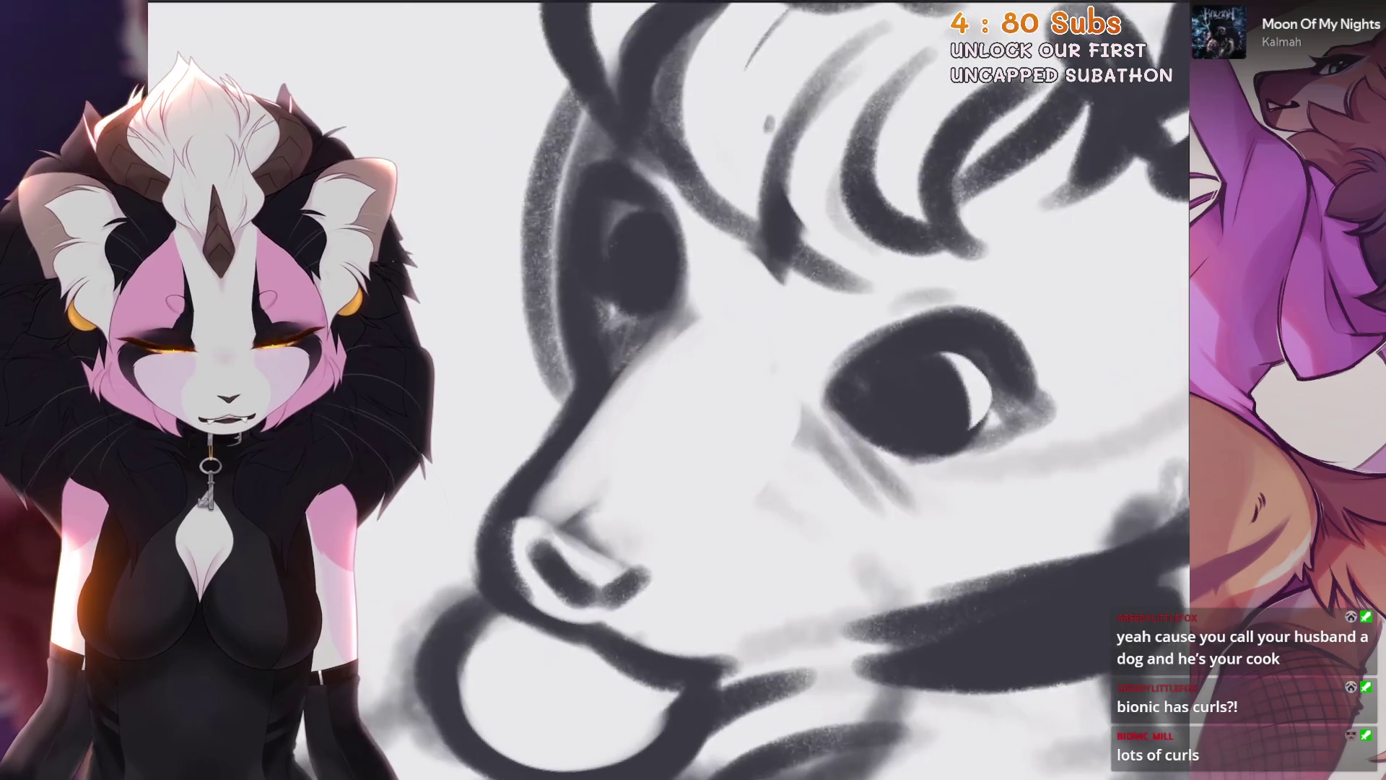
mouse_move(653, 383)
mouse_down()
mouse_move(653, 455)
mouse_move(621, 556)
mouse_move(603, 415)
mouse_up()
key(ctrl+z)
scroll(722, 389, down, 1)
scroll(722, 390, up, 1)
key(ctrl+z)
scroll(722, 390, down, 1)
scroll(722, 390, up, 2)
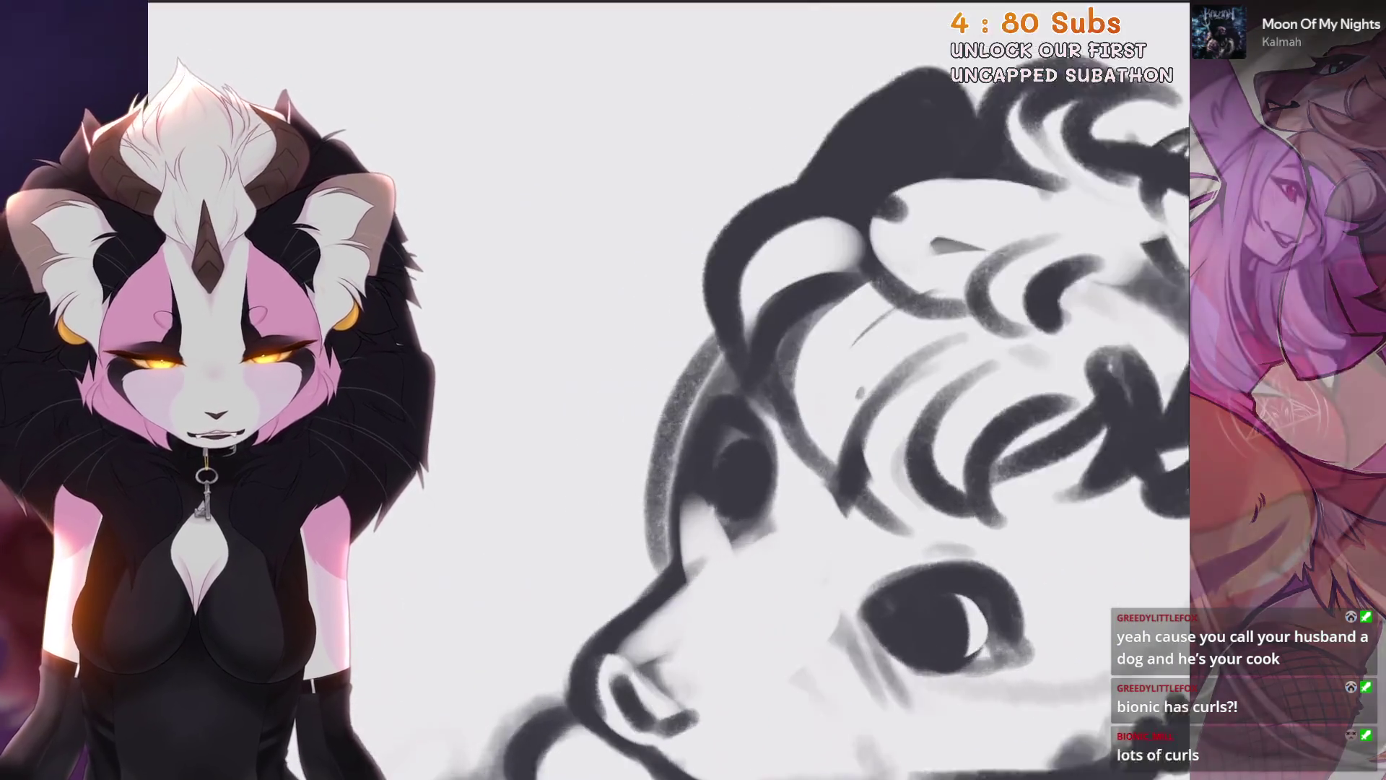
scroll(867, 390, up, 1)
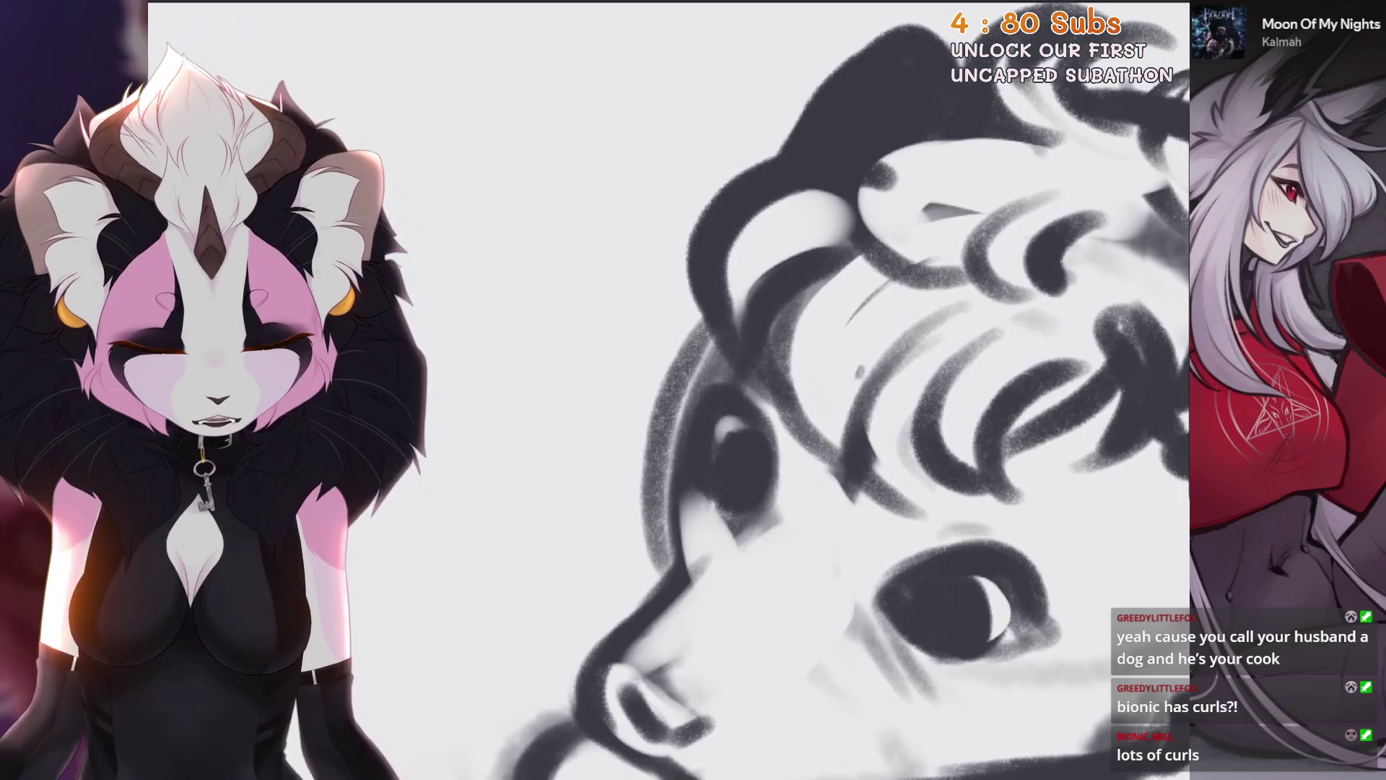
scroll(722, 390, down, 2)
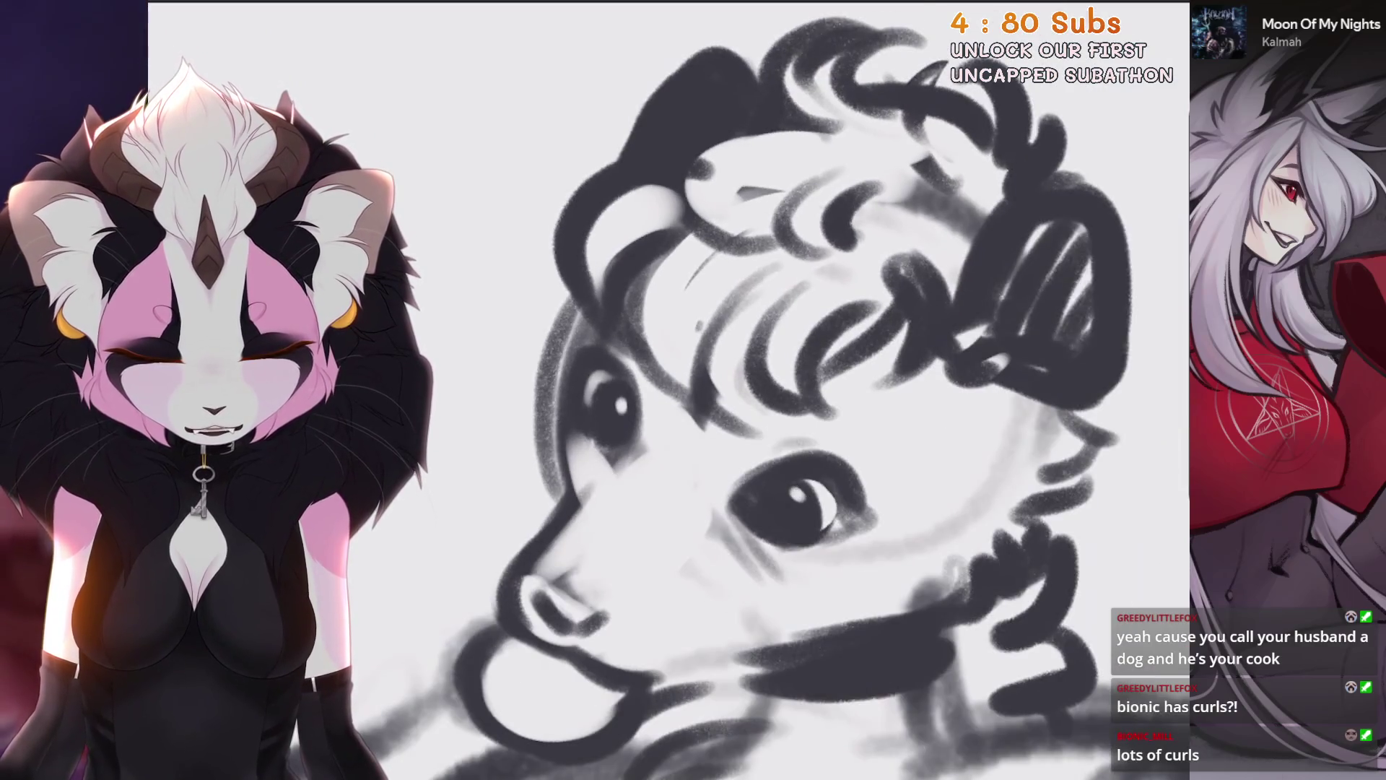
scroll(795, 492, down, 2)
scroll(691, 501, down, 2)
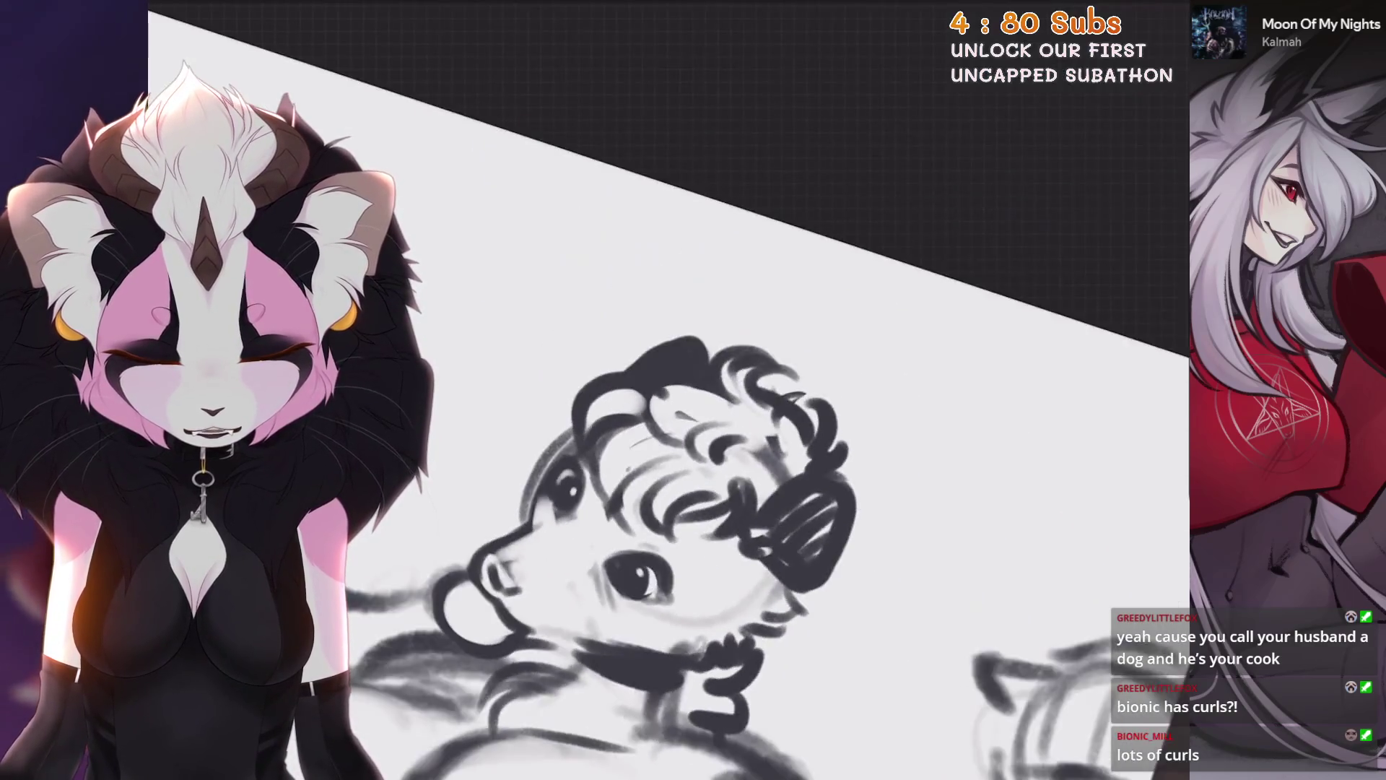
scroll(691, 501, up, 3)
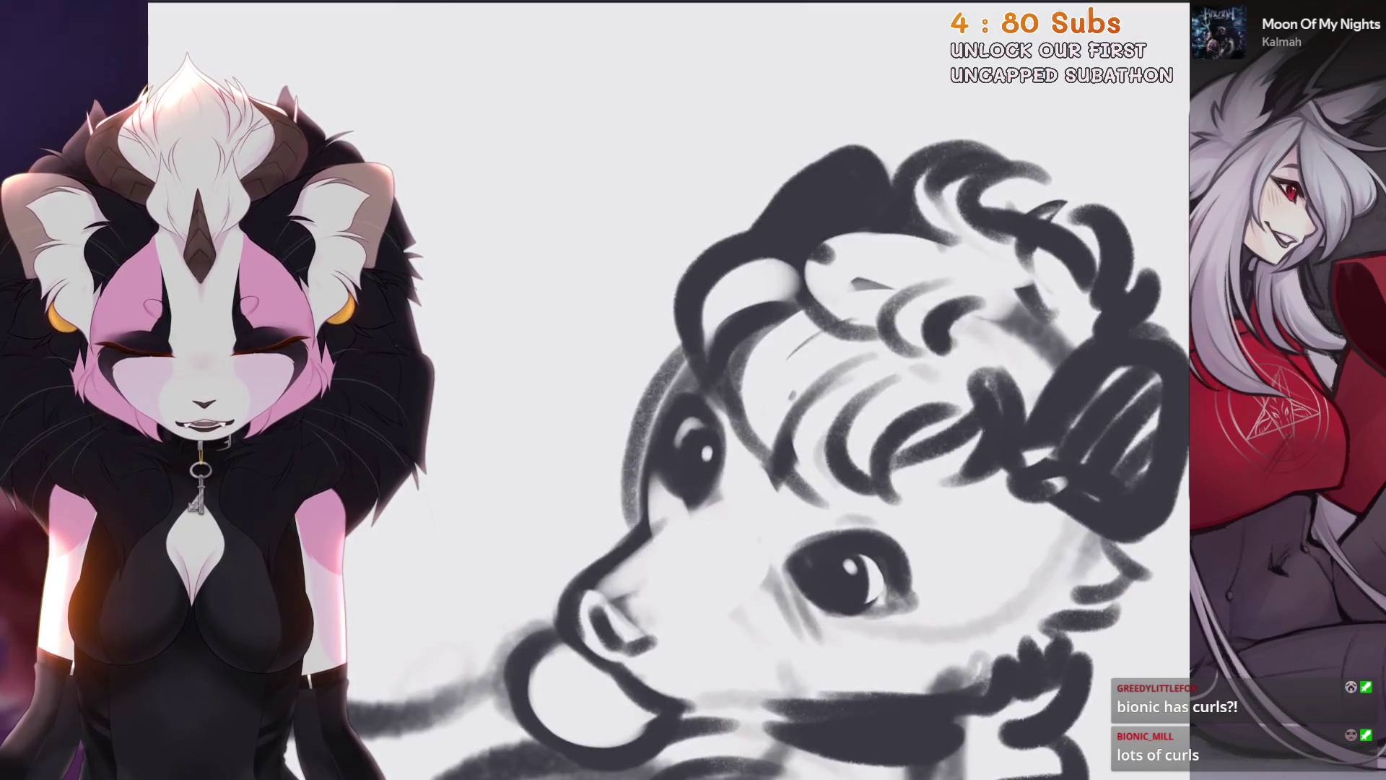
scroll(792, 479, down, 1)
scroll(787, 495, down, 2)
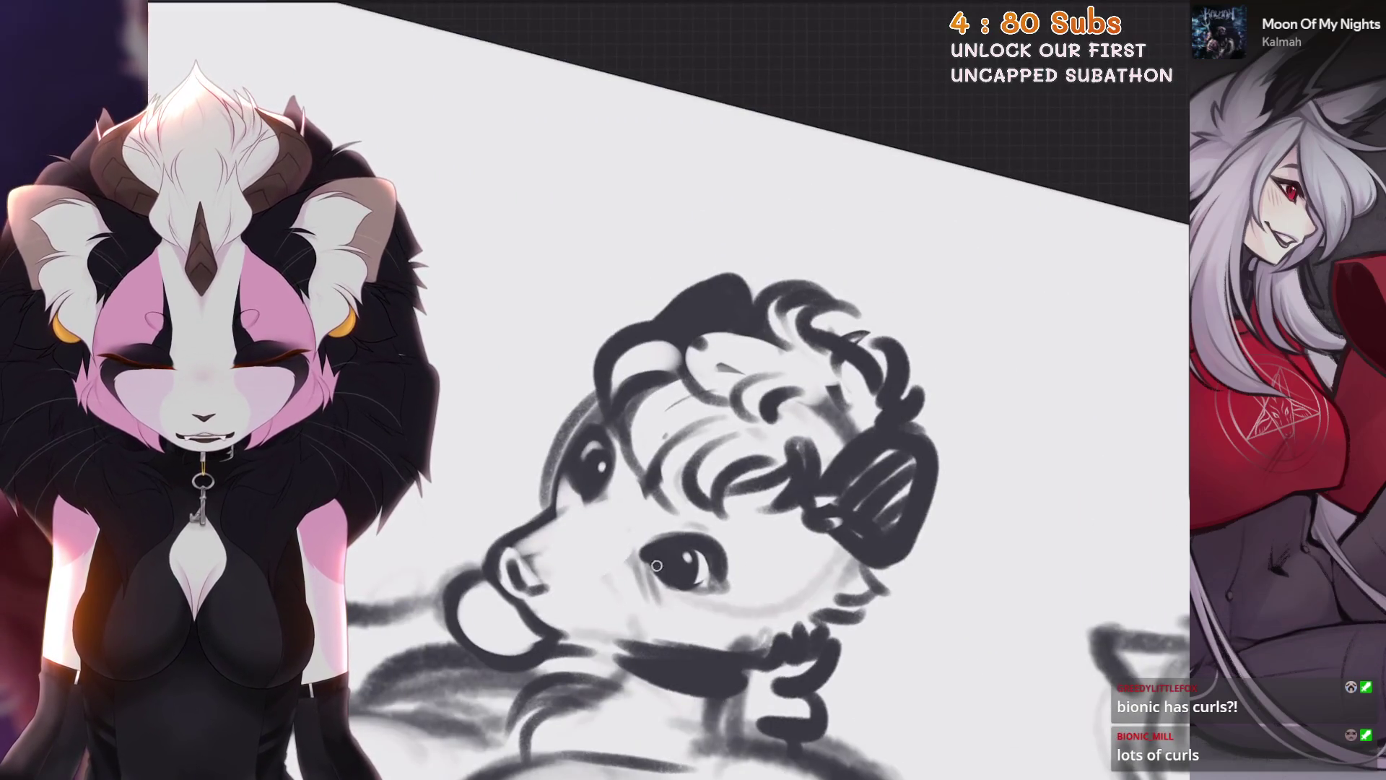
scroll(651, 559, up, 2)
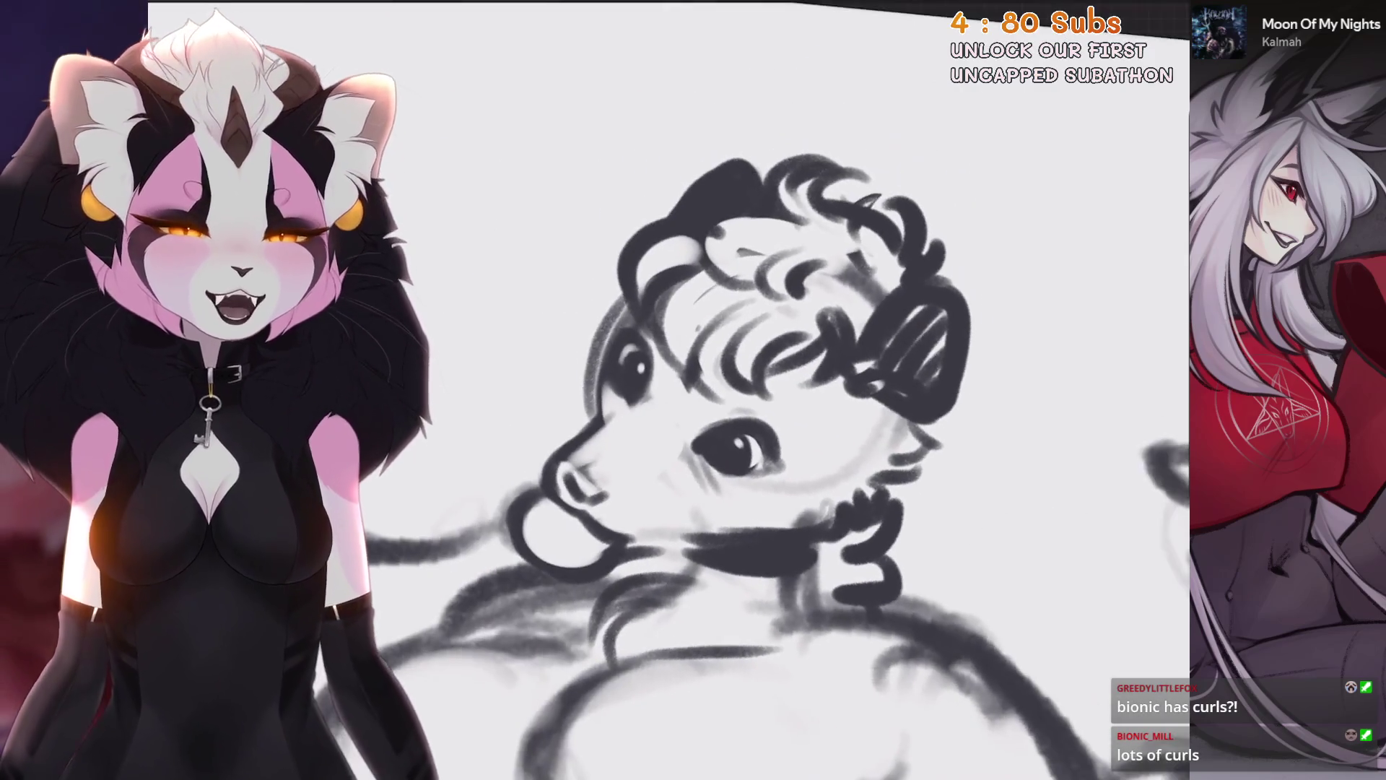